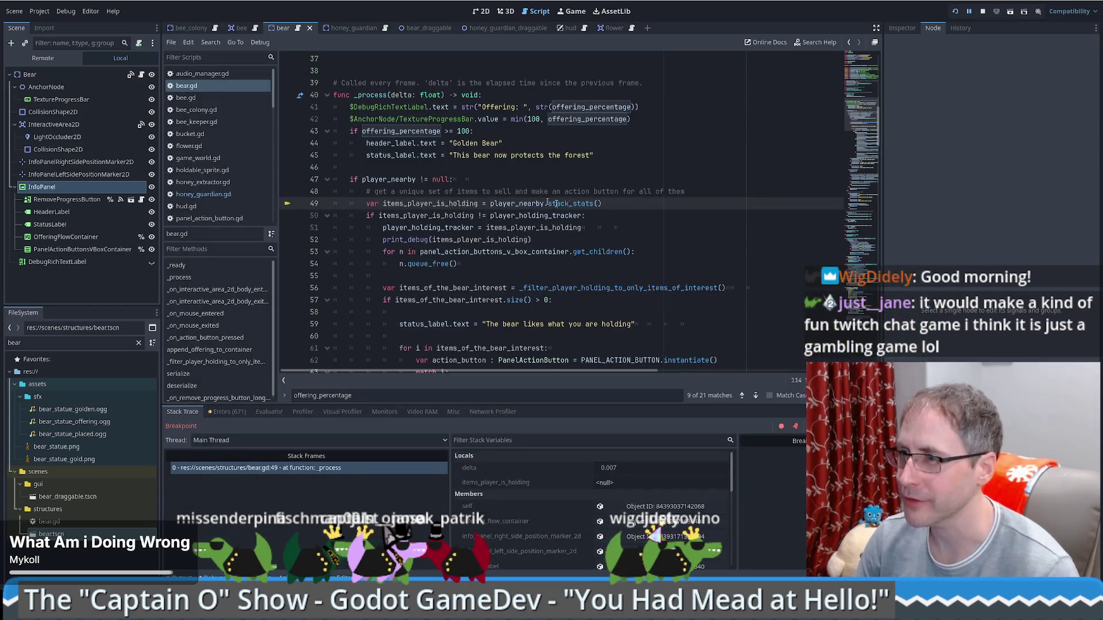
Scroll bear.gd down to the not-nearby header code and place the cursor on line 113.
scroll(865, 124, down, 1)
mouse_move(866, 123)
mouse_down()
mouse_move(862, 261)
mouse_move(859, 207)
mouse_up()
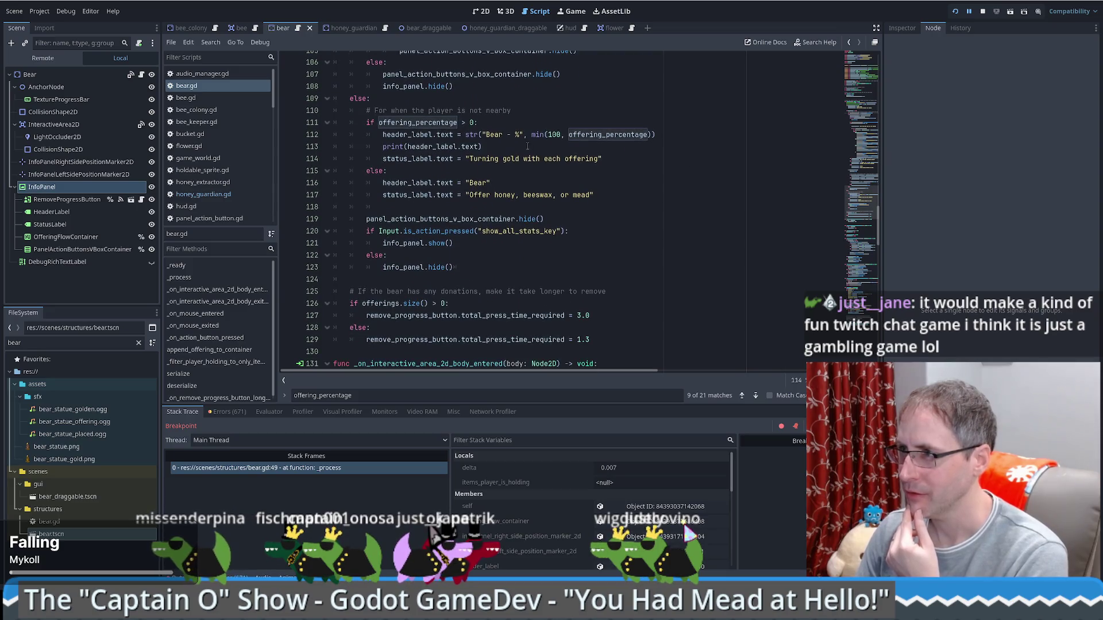
click(615, 145)
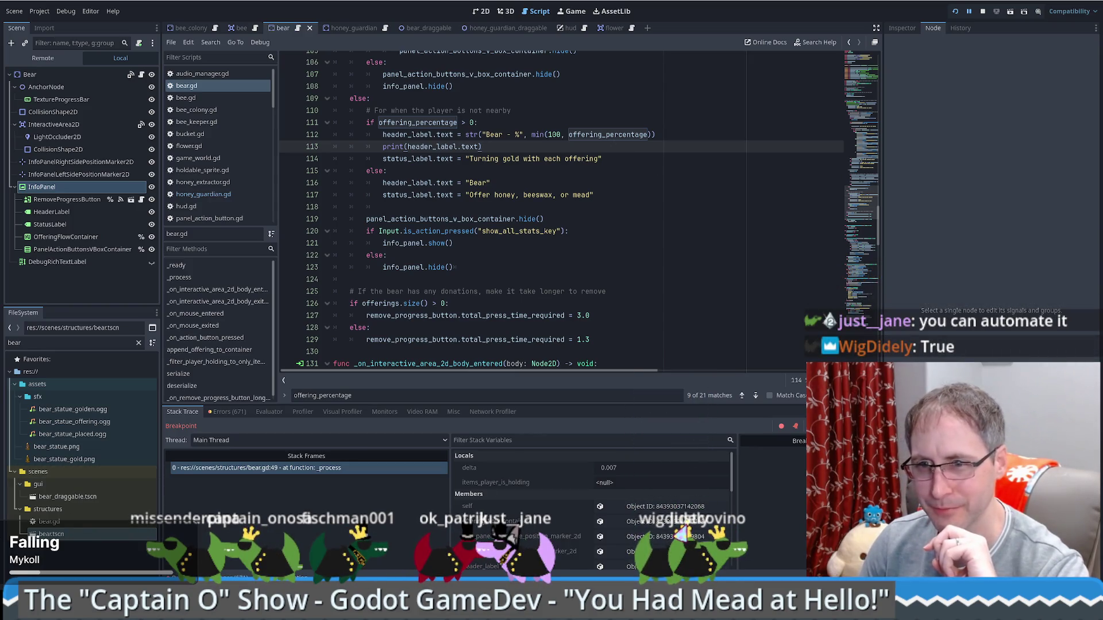
key(alt+Tab)
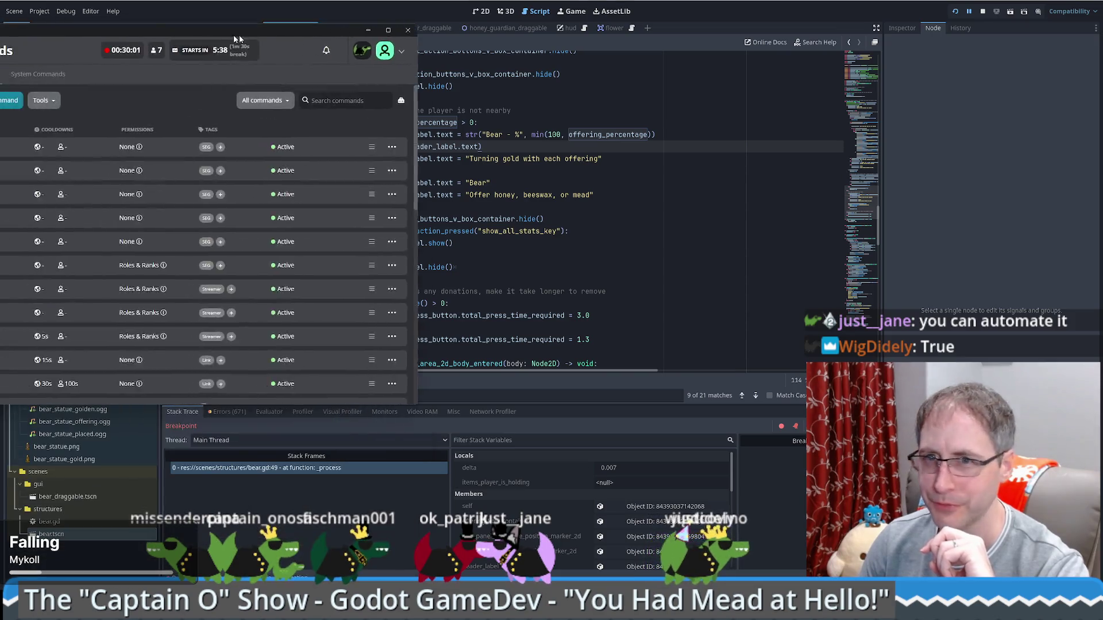
Move the Firebot window over the editor and browse the Counters, Currency and Games pages.
mouse_move(486, 33)
mouse_down()
mouse_move(523, 57)
mouse_move(513, 81)
mouse_up()
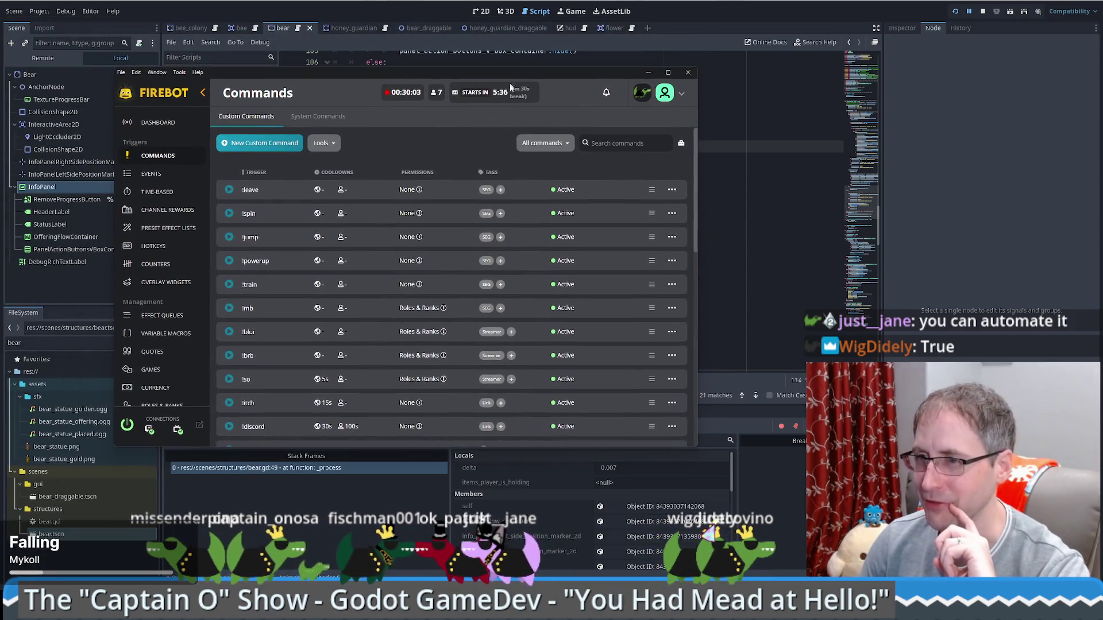
click(149, 266)
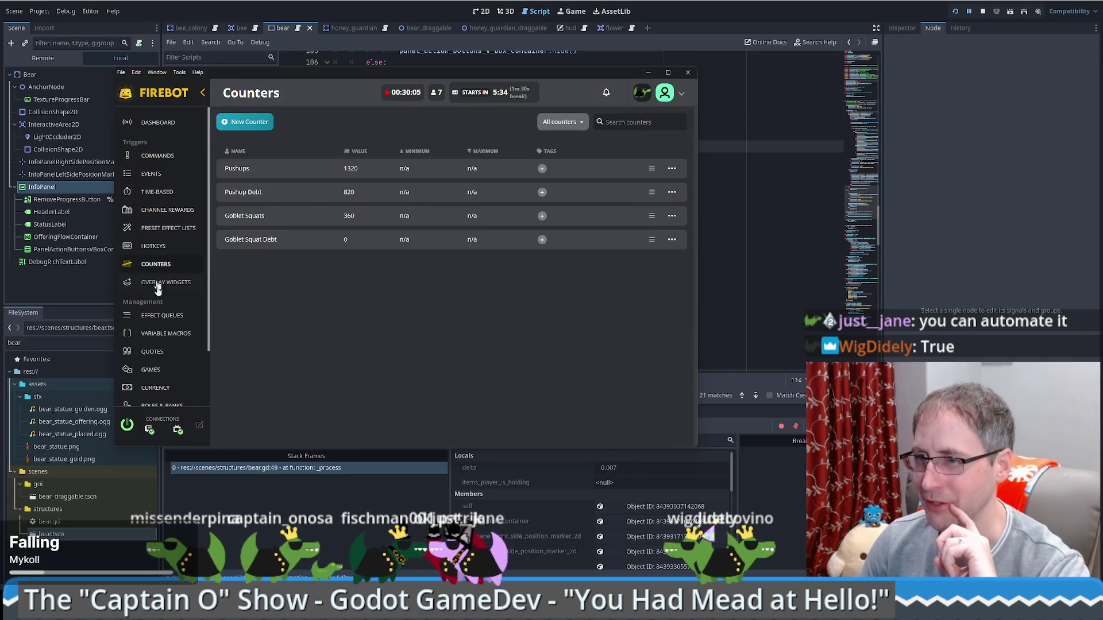
scroll(161, 336, down, 1)
click(159, 339)
click(159, 332)
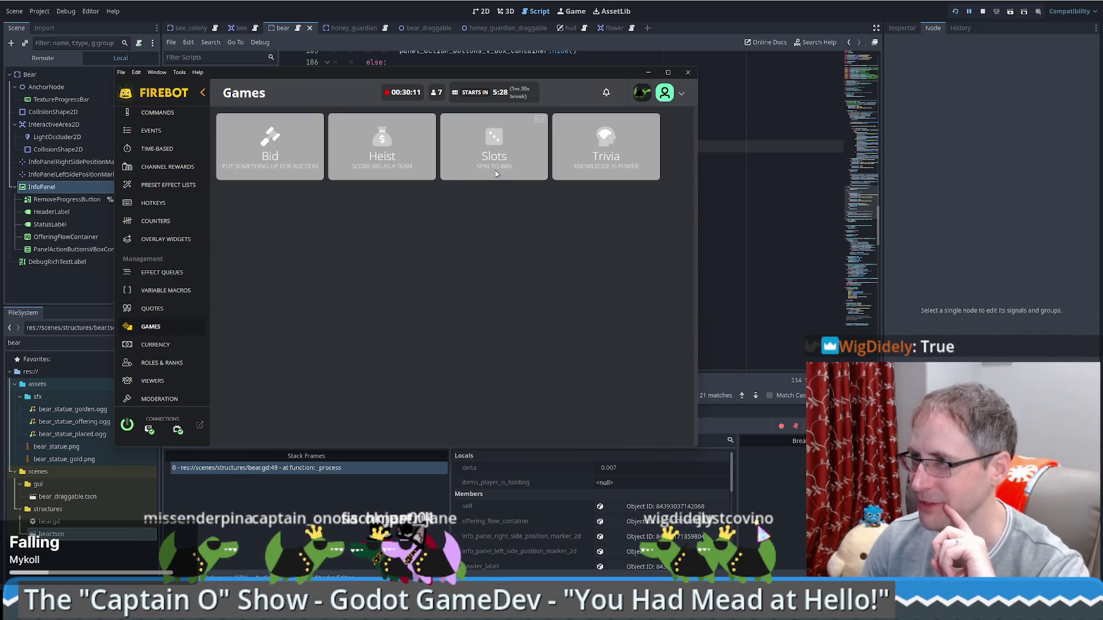
Try enabling the Slots game and its currency settings, then disable it, discard changes, and close Firebot.
click(538, 121)
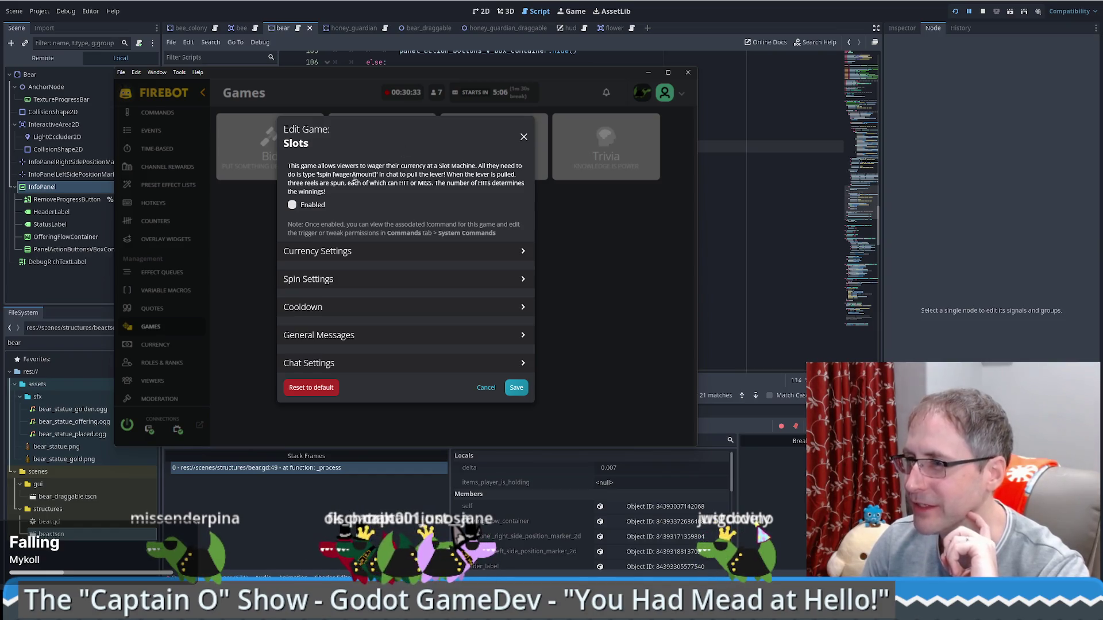
click(291, 205)
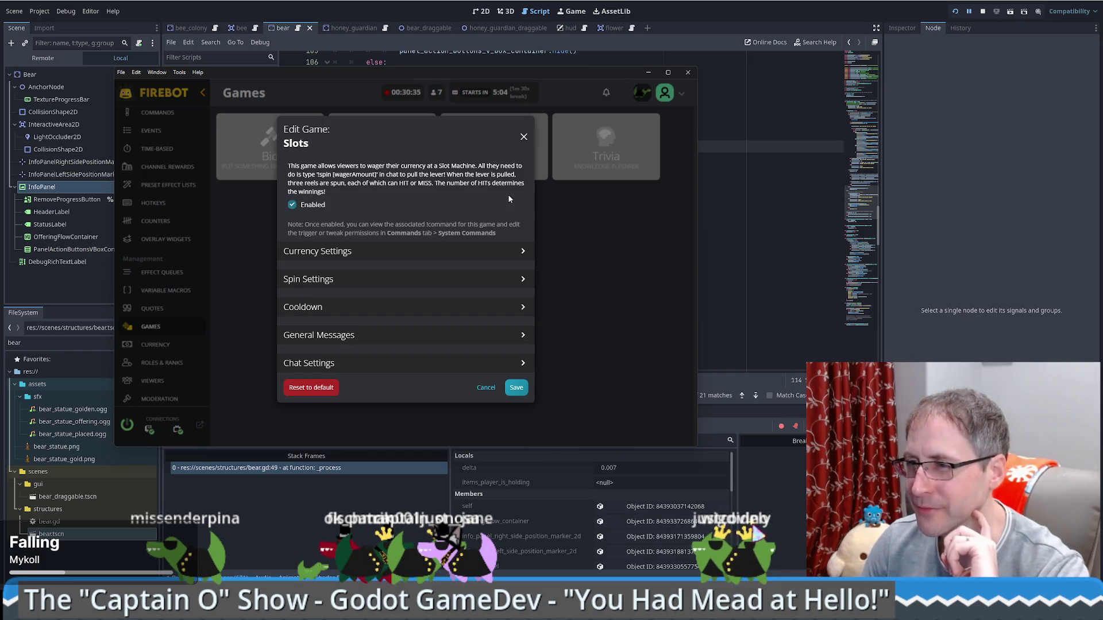
click(516, 389)
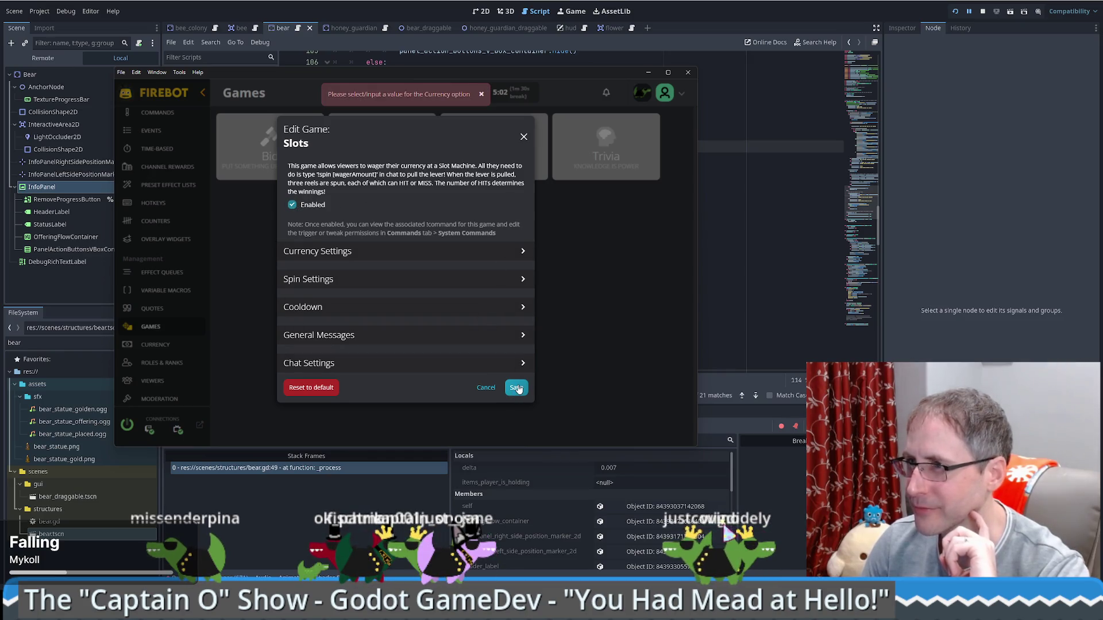
click(402, 255)
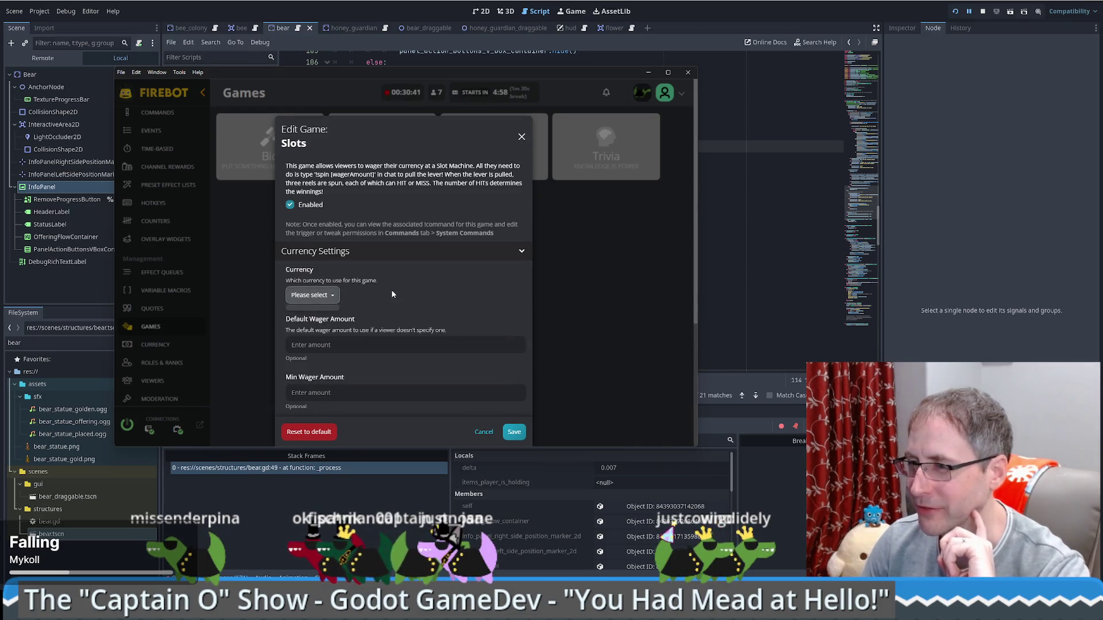
click(290, 204)
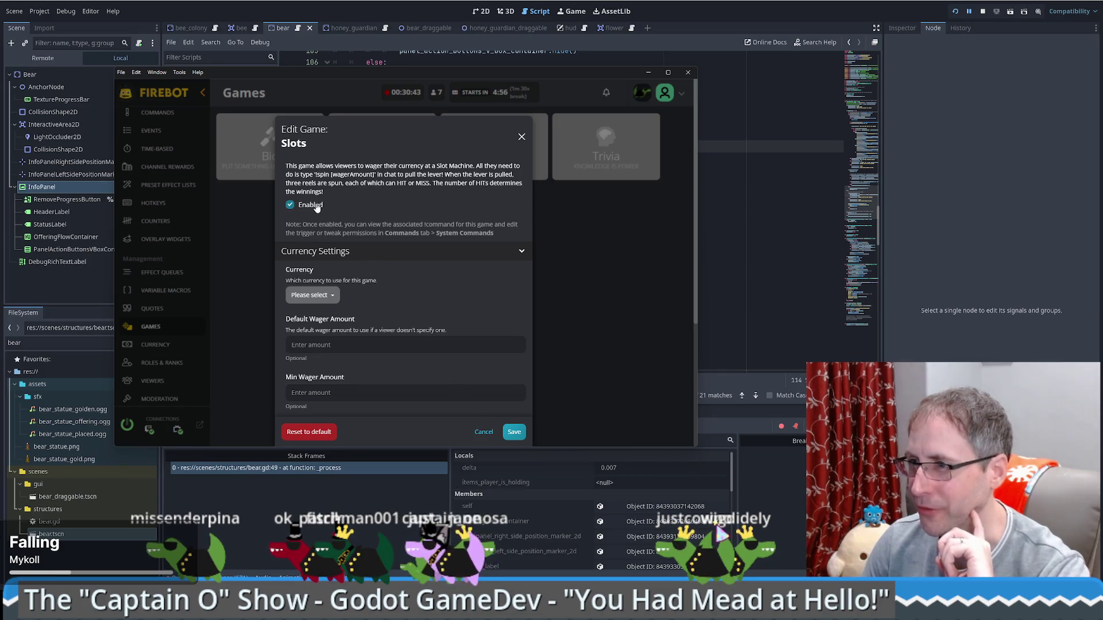
click(486, 432)
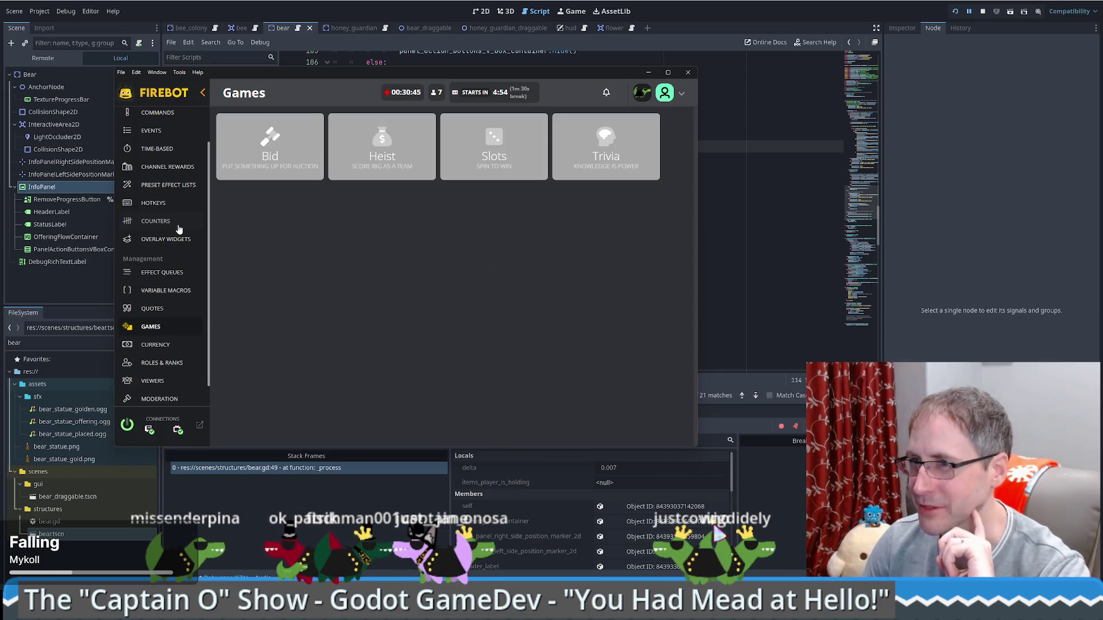
click(158, 156)
click(648, 72)
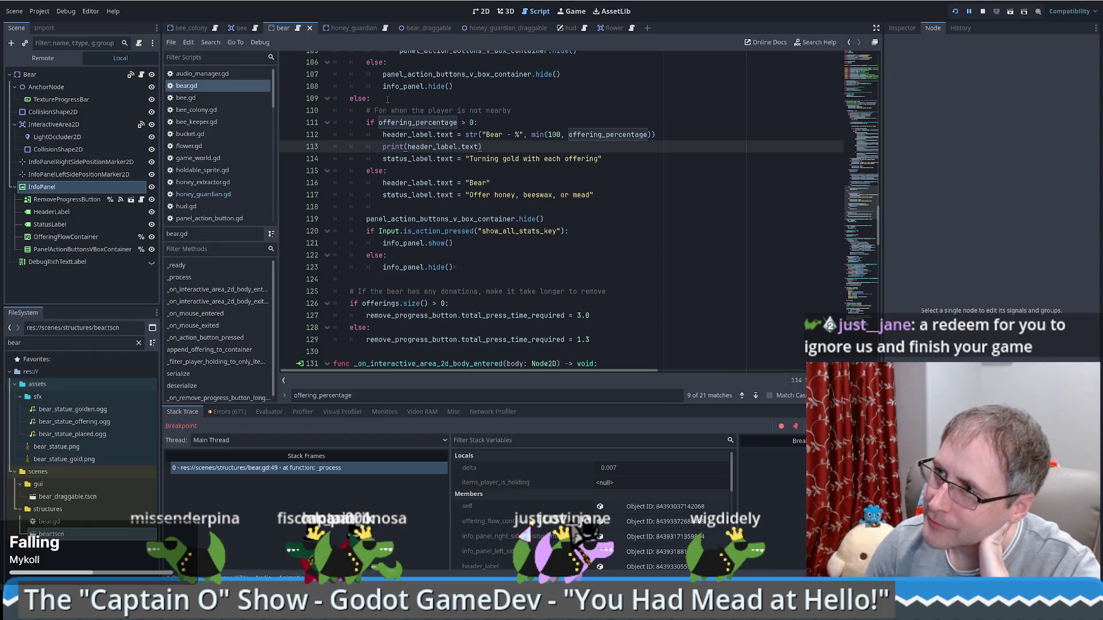
drag(387, 100, 615, 201)
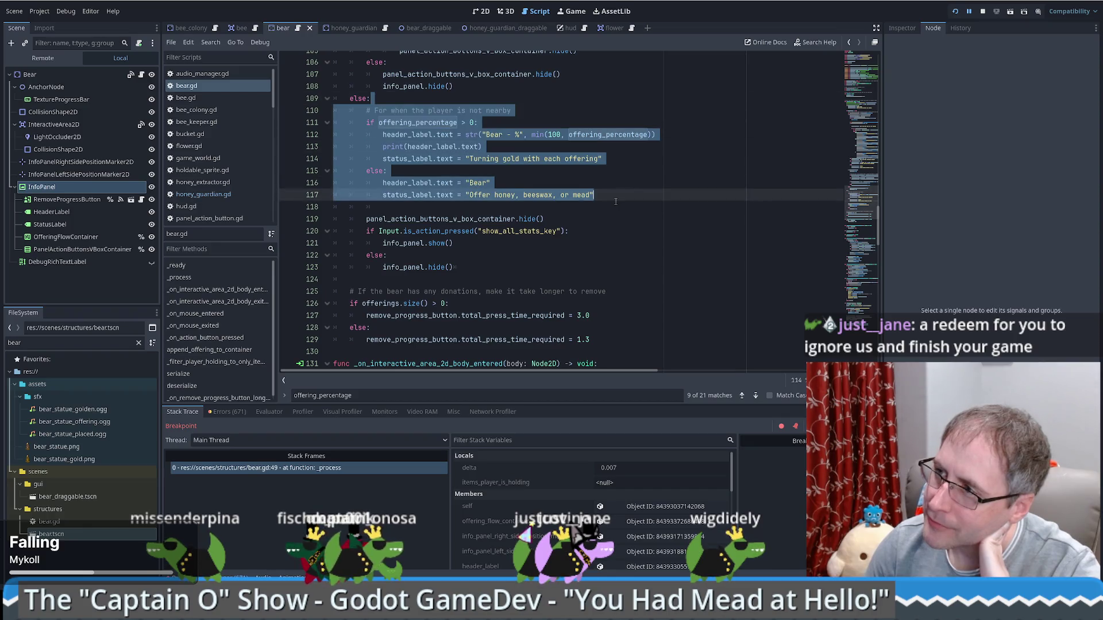
key(alt+Up)
click(457, 86)
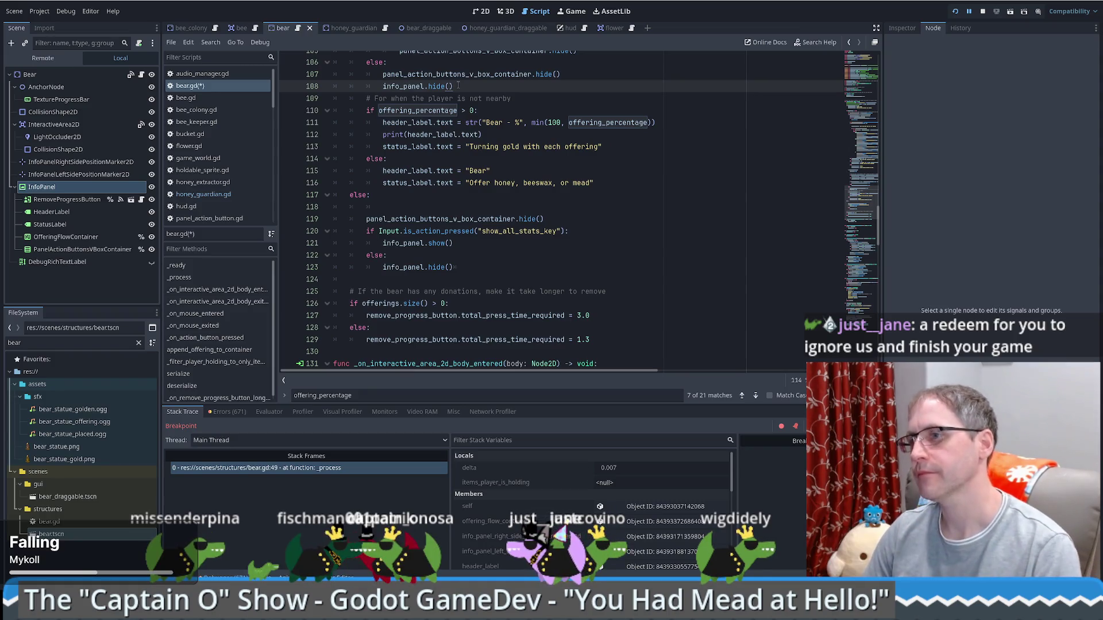
key(Return)
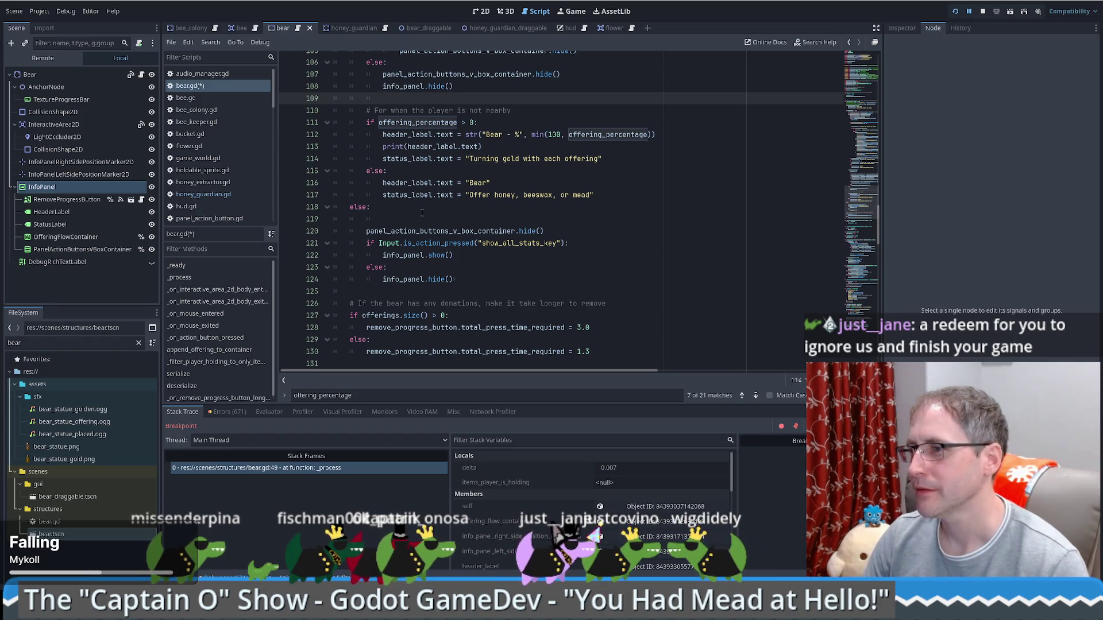
key(BackSpace)
key(shift+Down)
key(shift+Down)
key(shift+Down)
key(alt+Down)
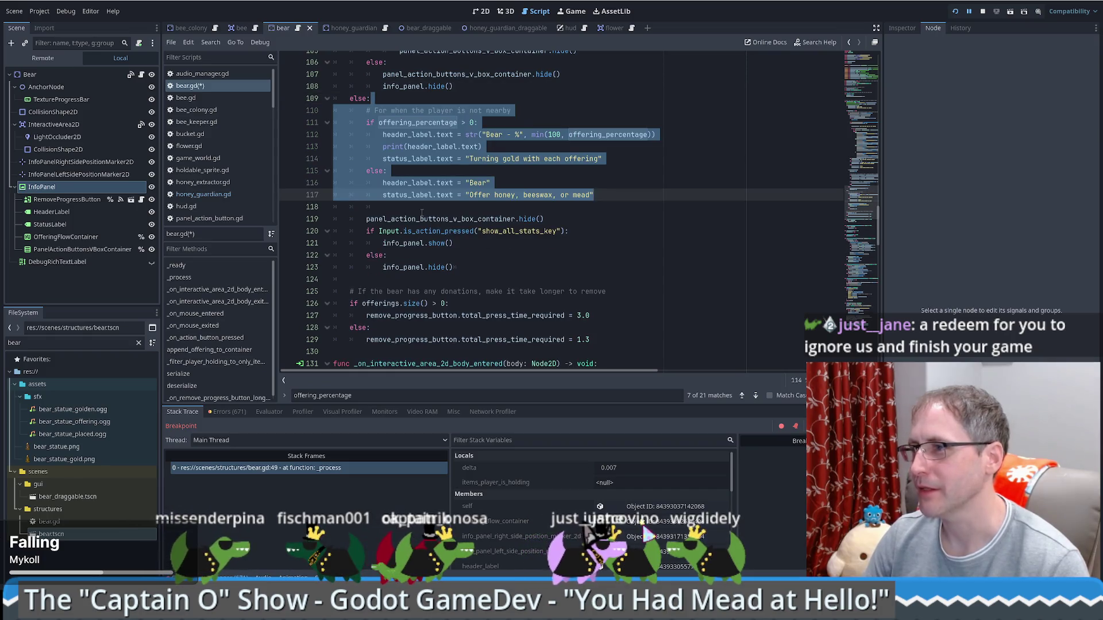
key(Delete)
key(ctrl+s)
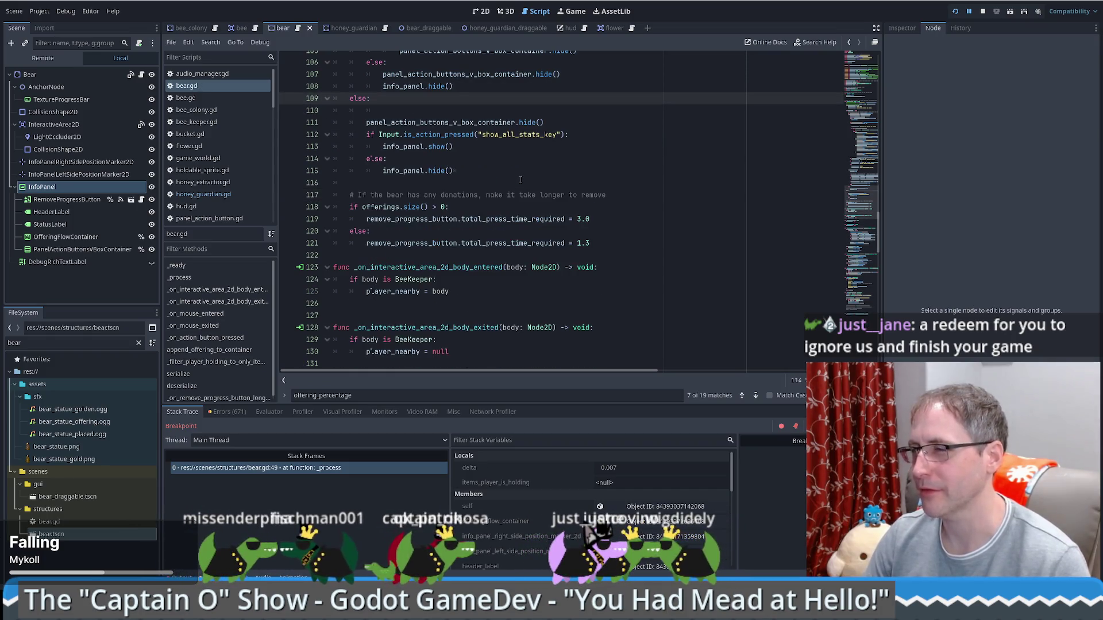
key(ctrl+z)
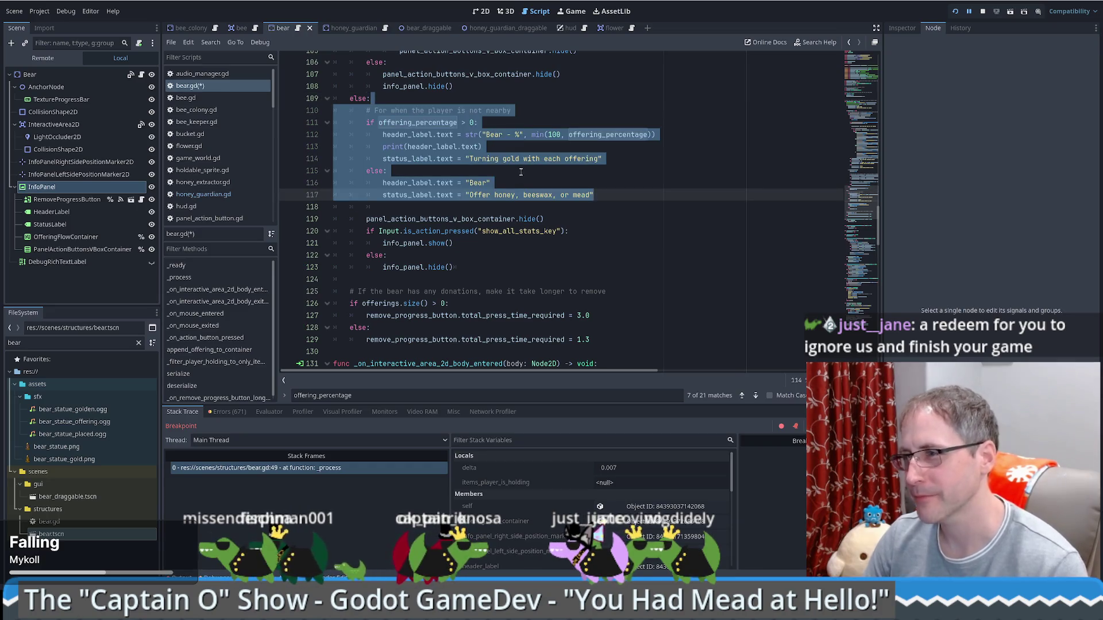
key(ctrl+s)
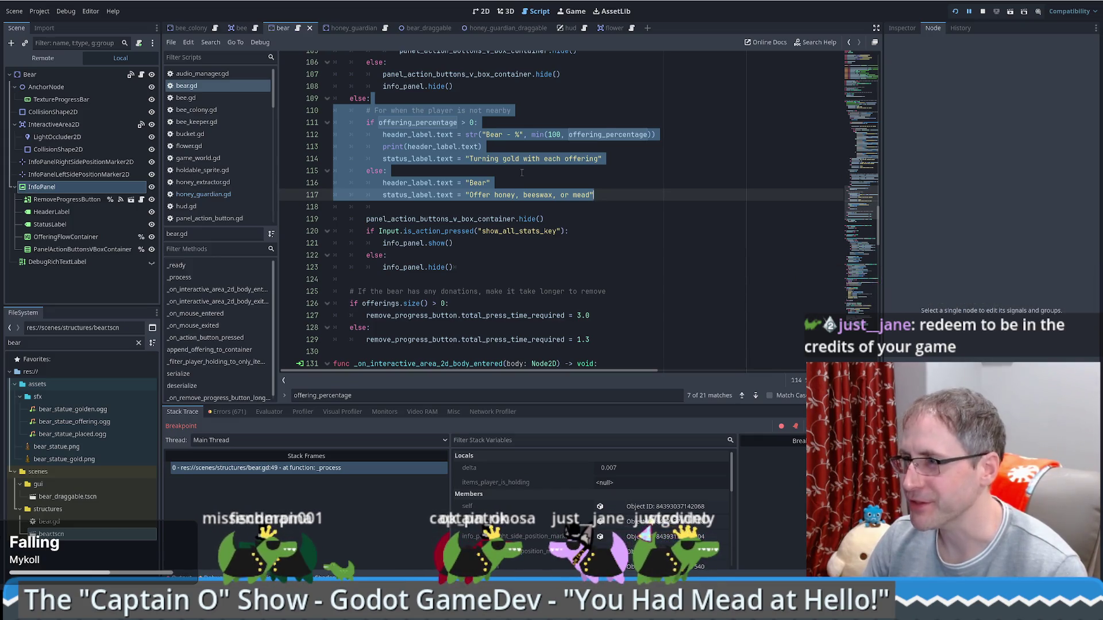
click(521, 172)
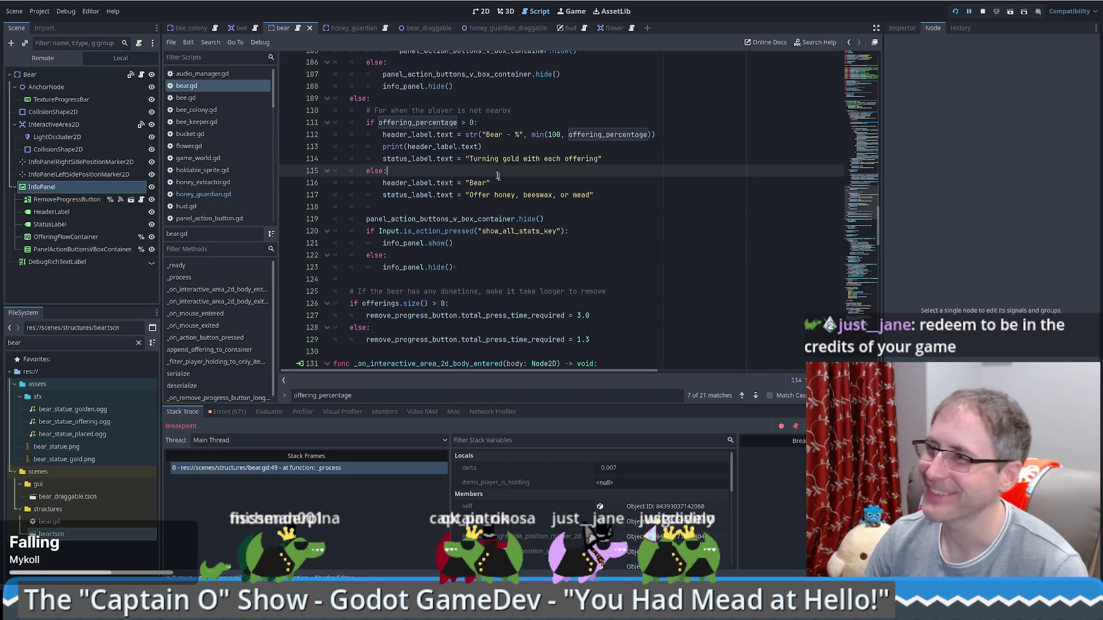
click(443, 97)
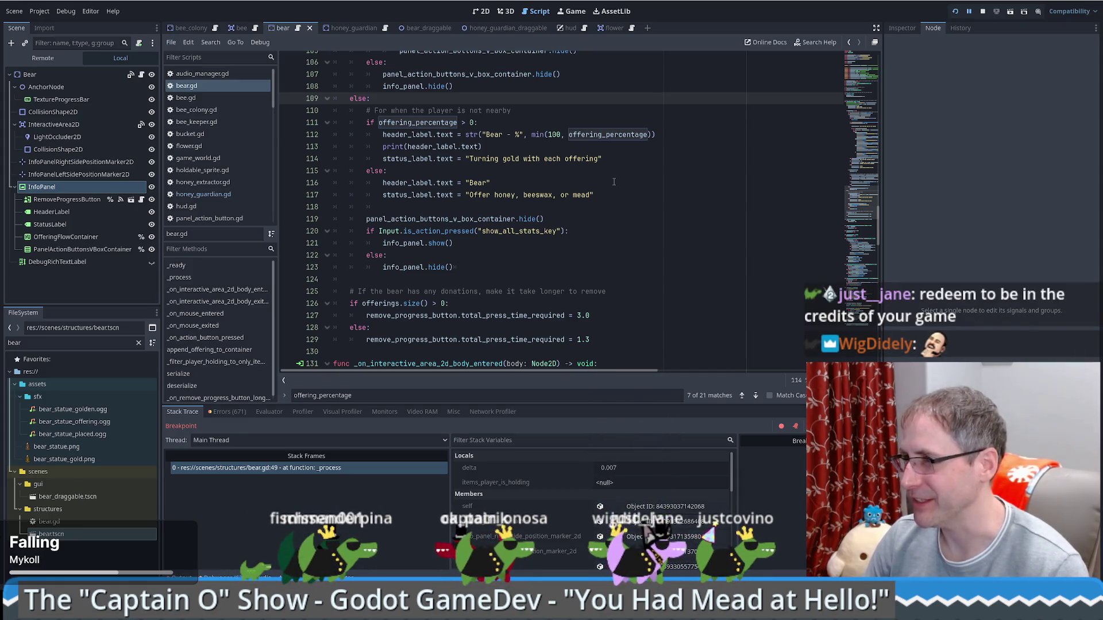
Insert a blank line right after the else: on line 109 of bear.gd.
scroll(668, 196, up, 3)
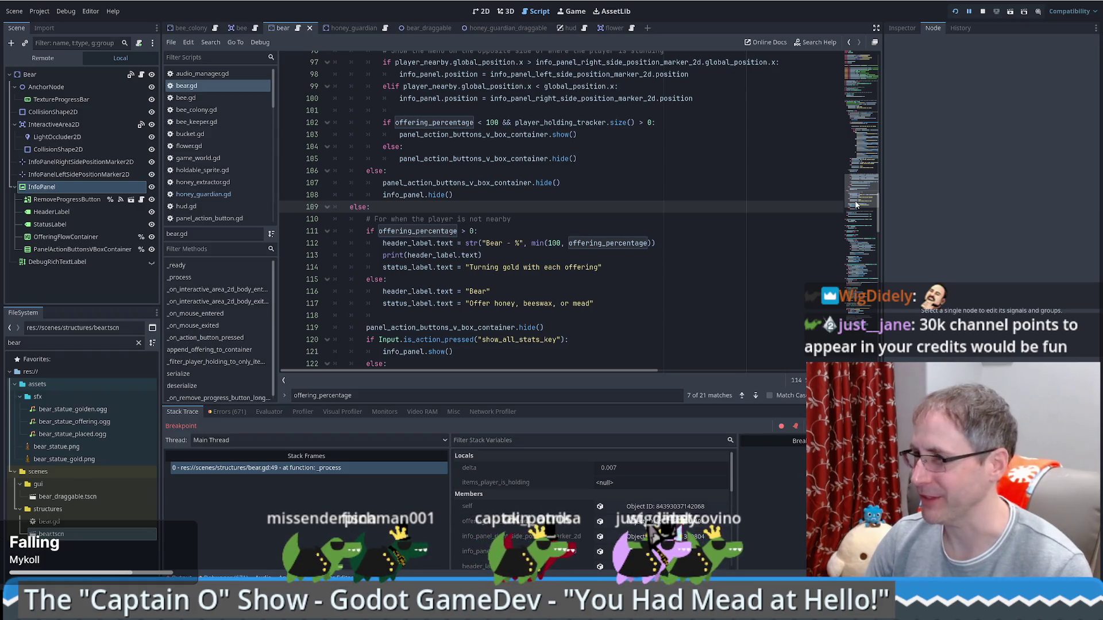
scroll(856, 204, up, 3)
scroll(880, 205, down, 3)
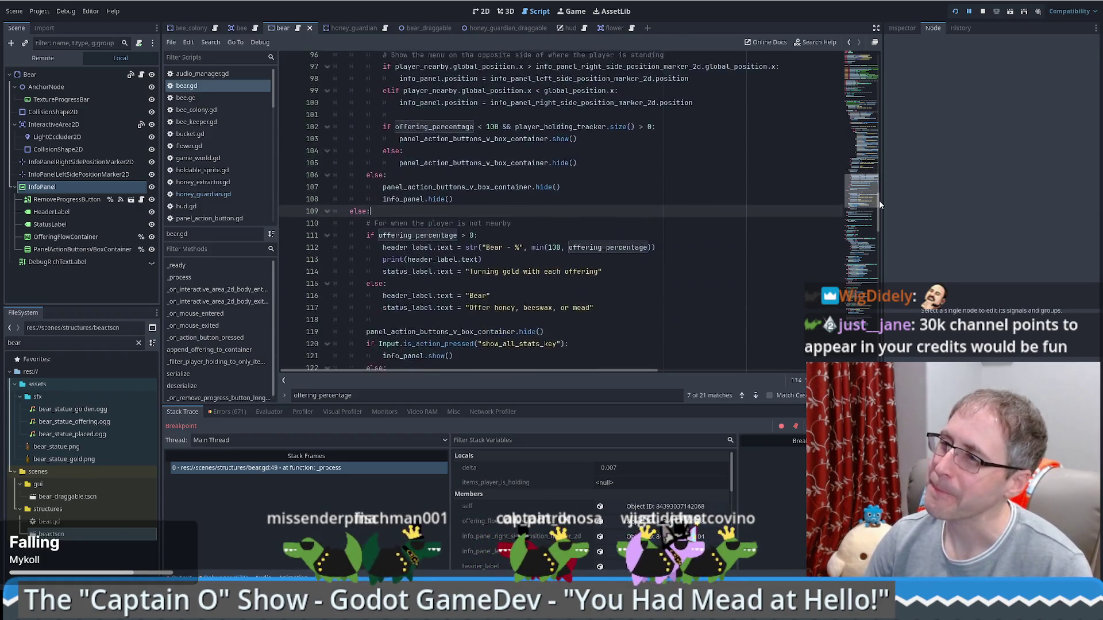
scroll(880, 205, down, 1)
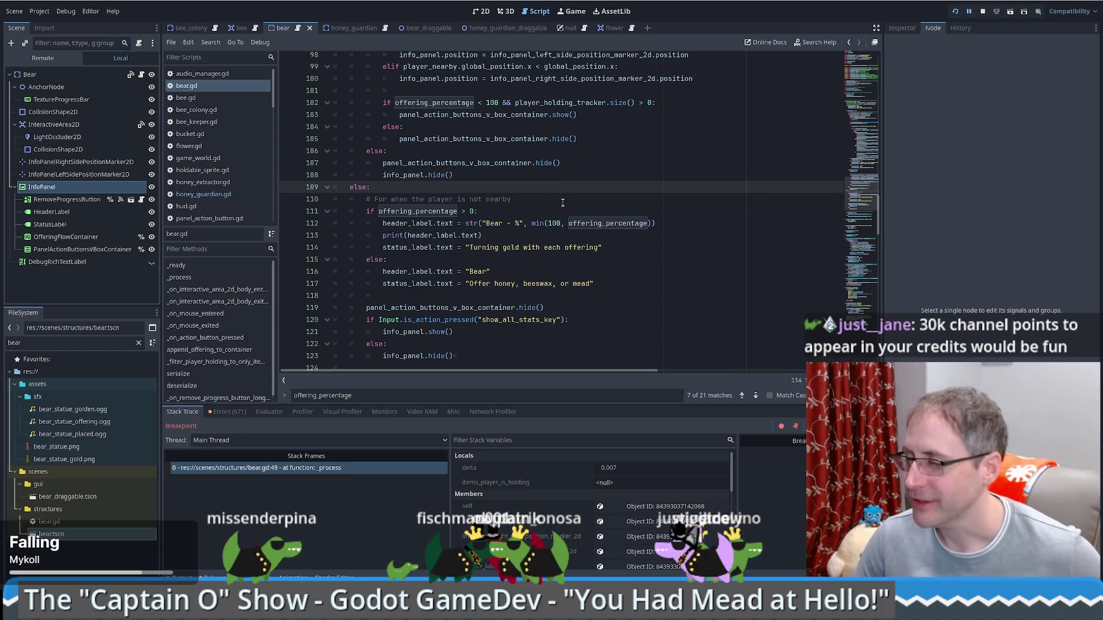
scroll(591, 204, down, 2)
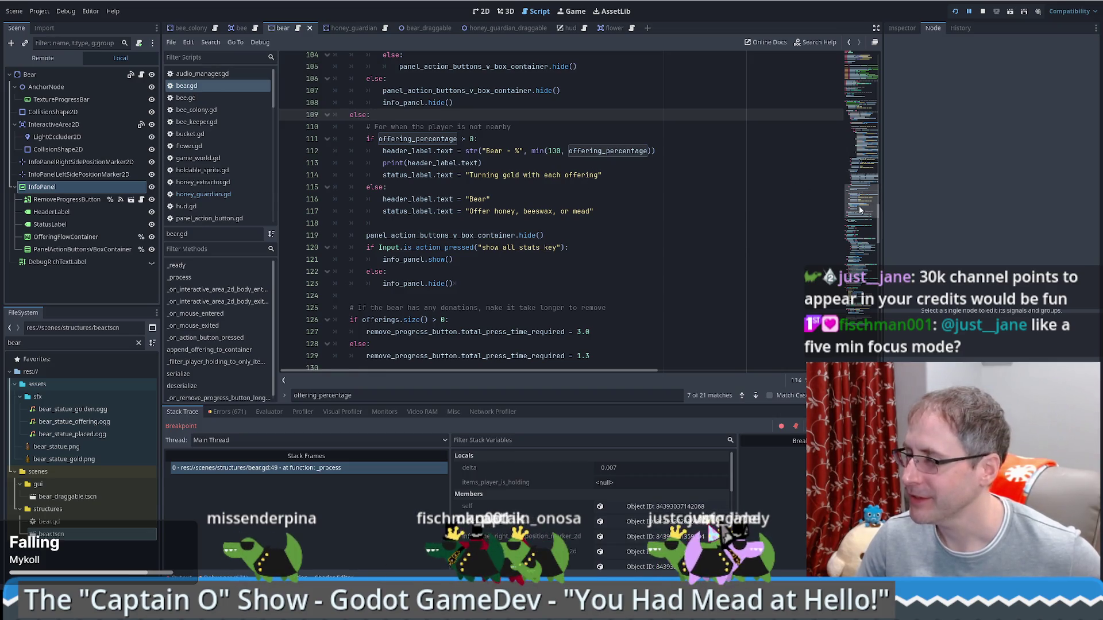
click(856, 188)
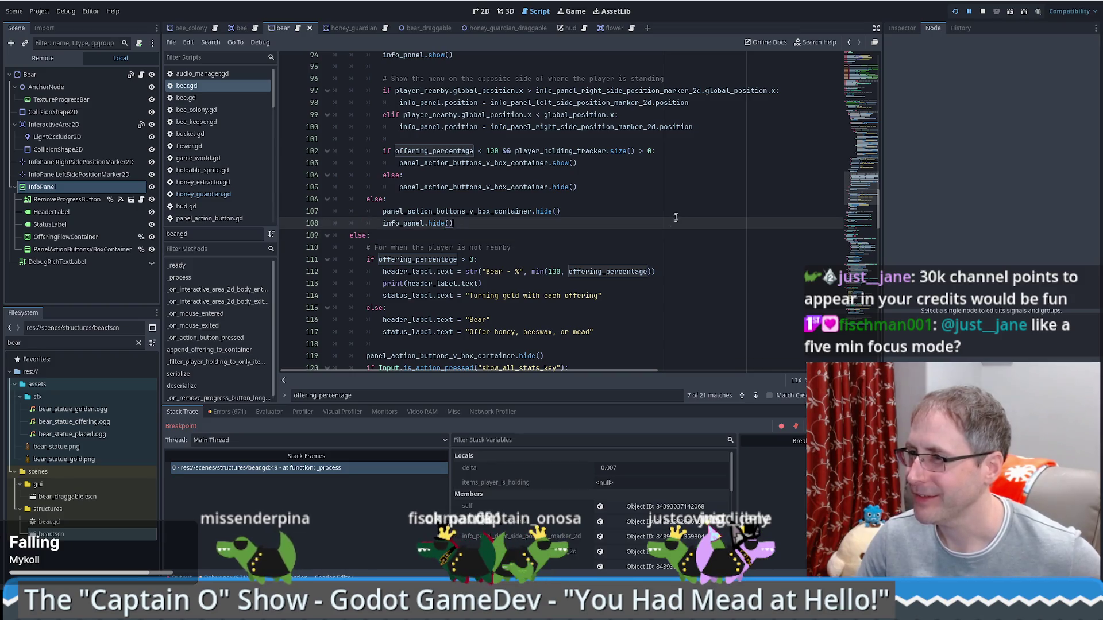
click(525, 244)
key(Up)
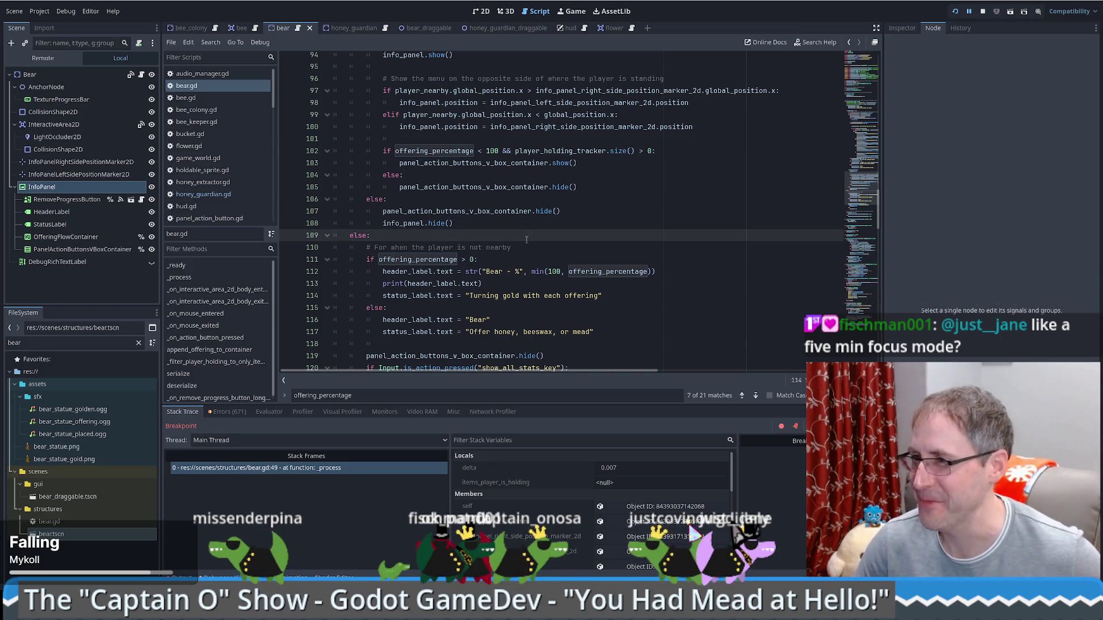
key(Return)
scroll(461, 186, up, 15)
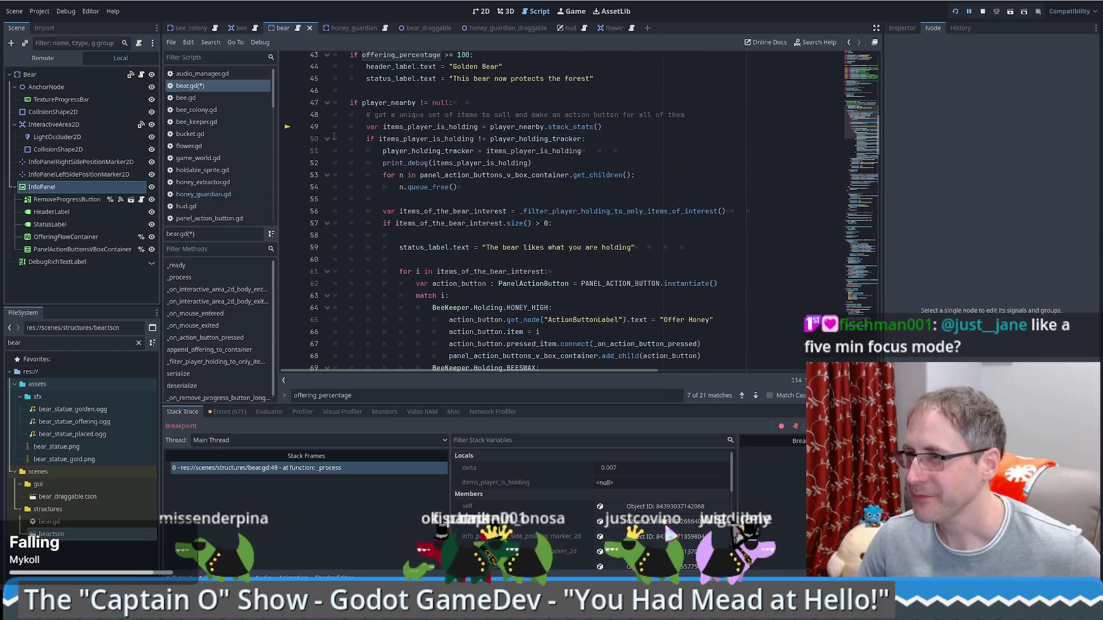
click(326, 140)
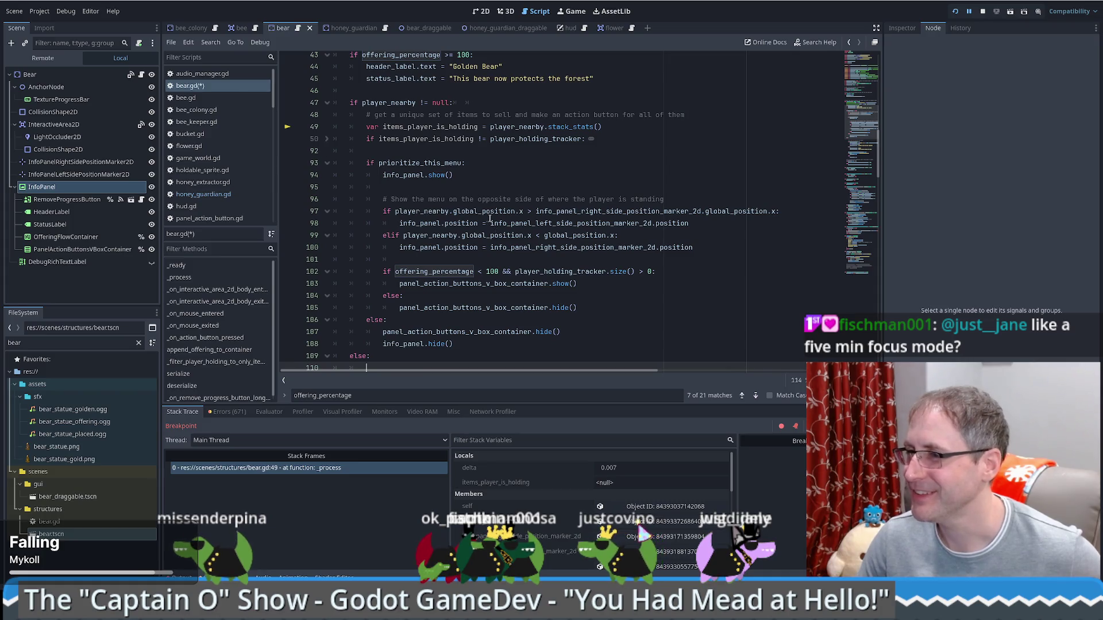
scroll(466, 261, down, 3)
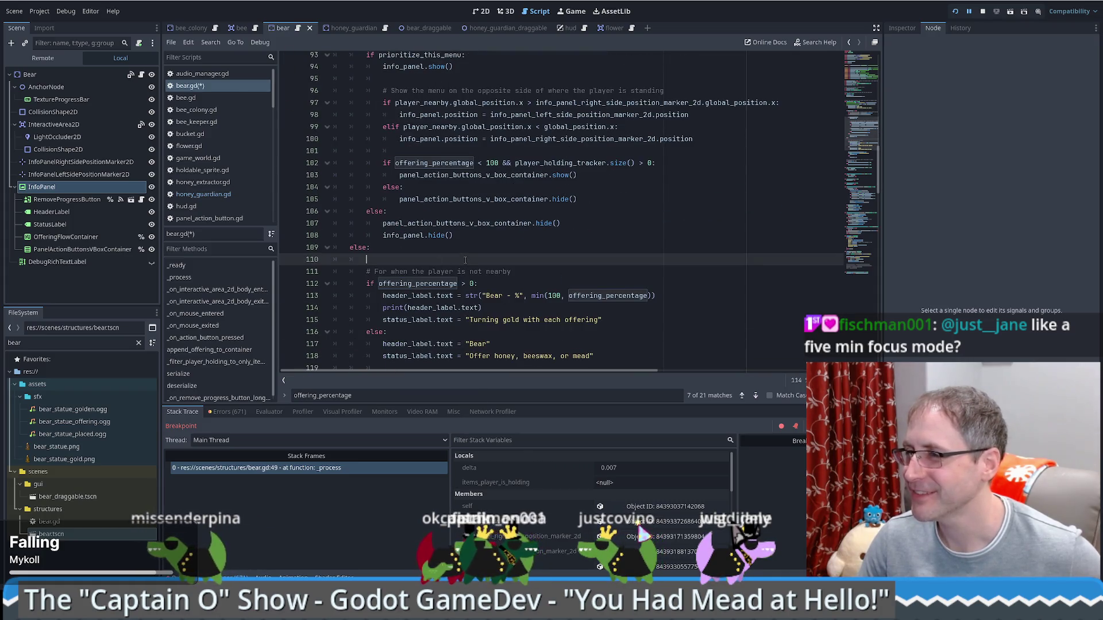
click(543, 272)
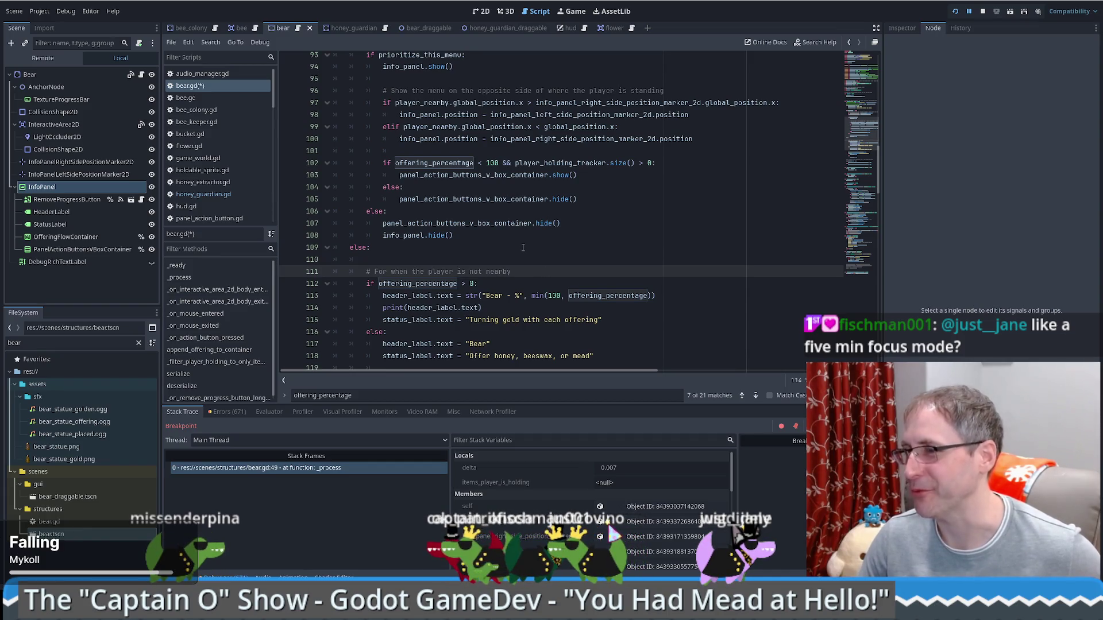
click(521, 250)
click(525, 259)
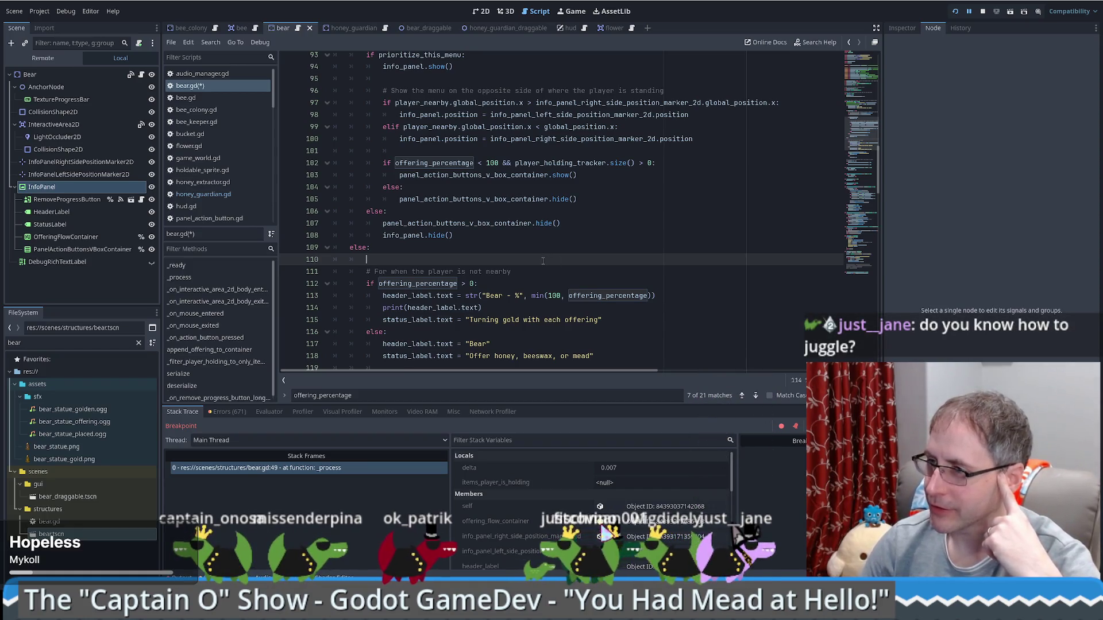
scroll(552, 265, down, 4)
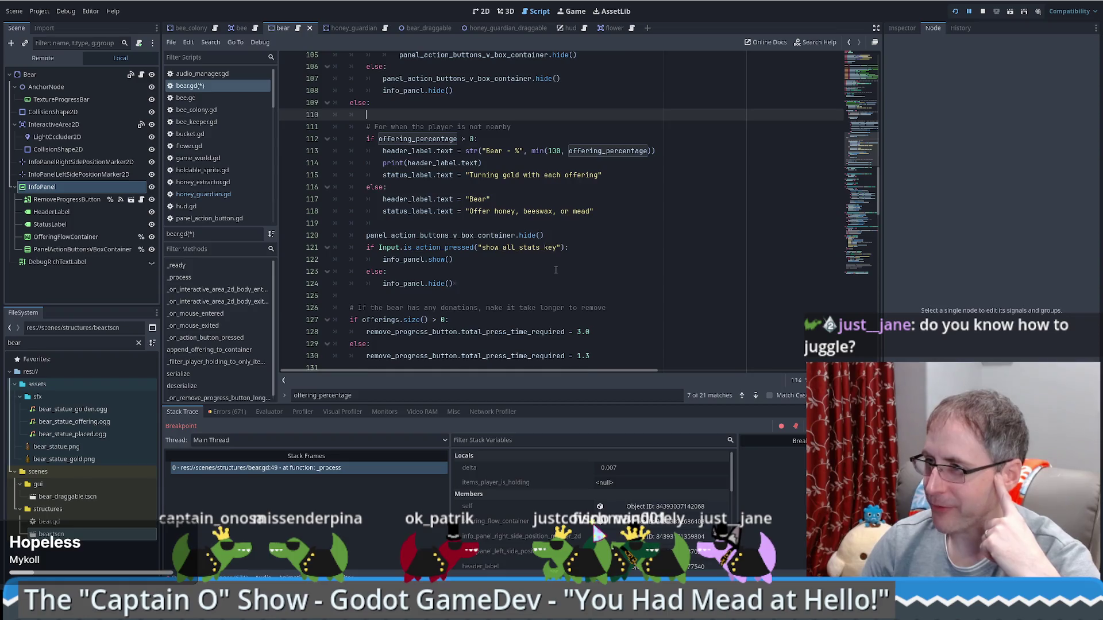
scroll(554, 270, up, 4)
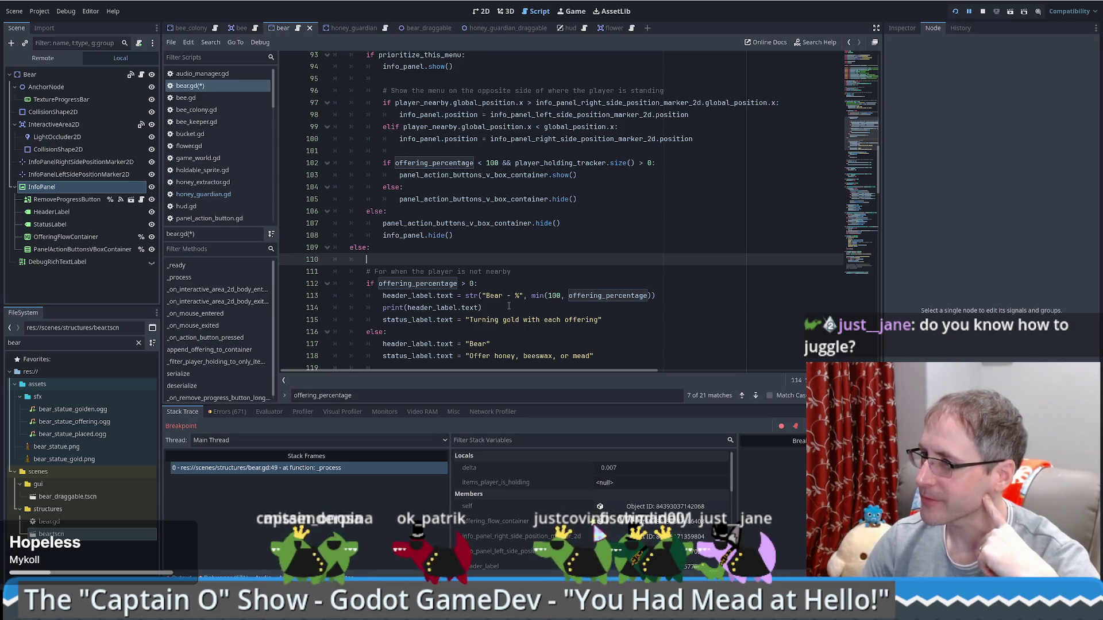
scroll(511, 321, down, 1)
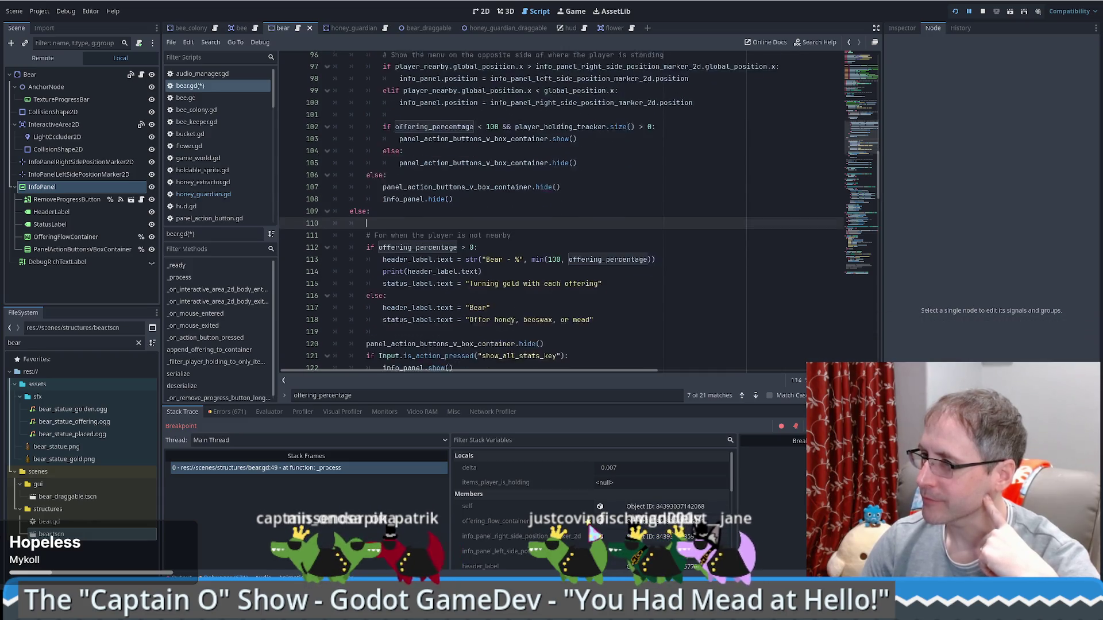
scroll(511, 321, down, 1)
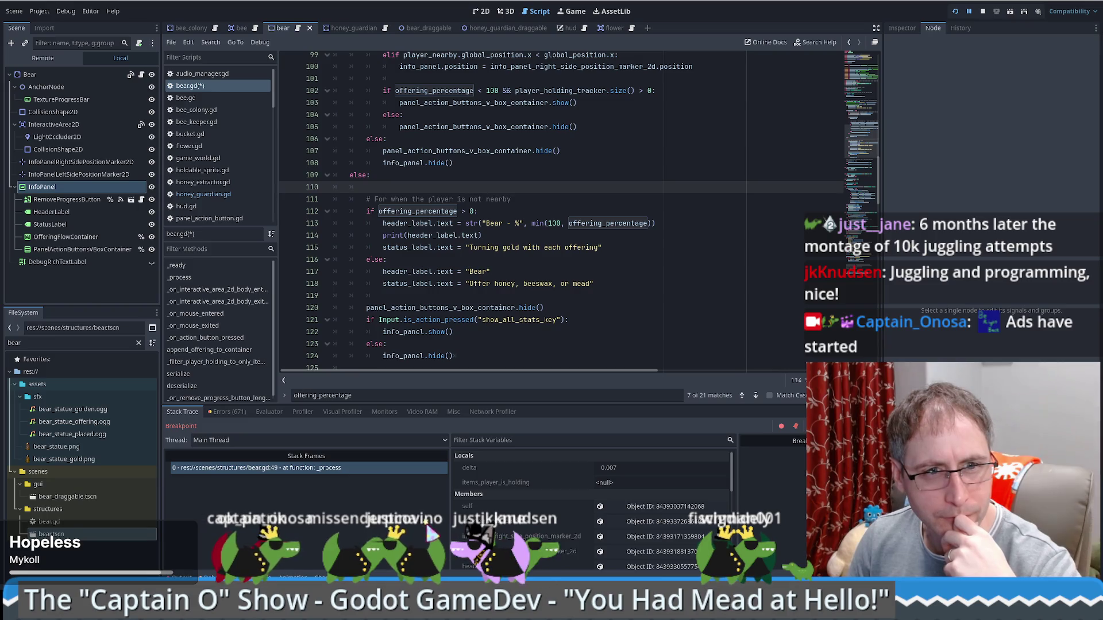
key(F12)
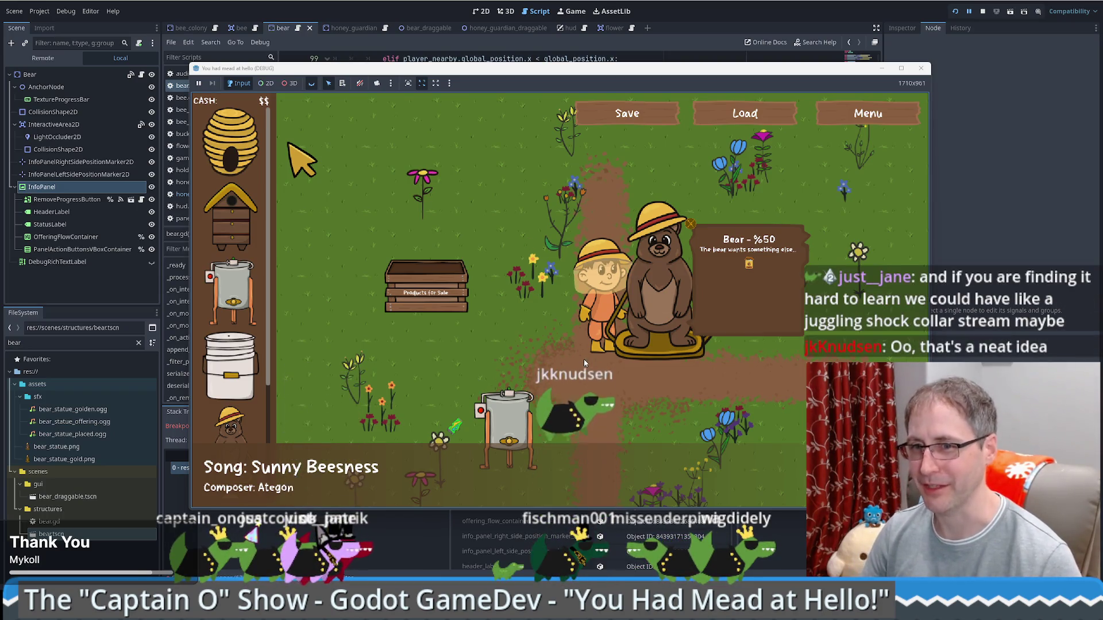
Return to the running game and drag a beehive and a bee box from the shop onto the field.
key(alt+Tab)
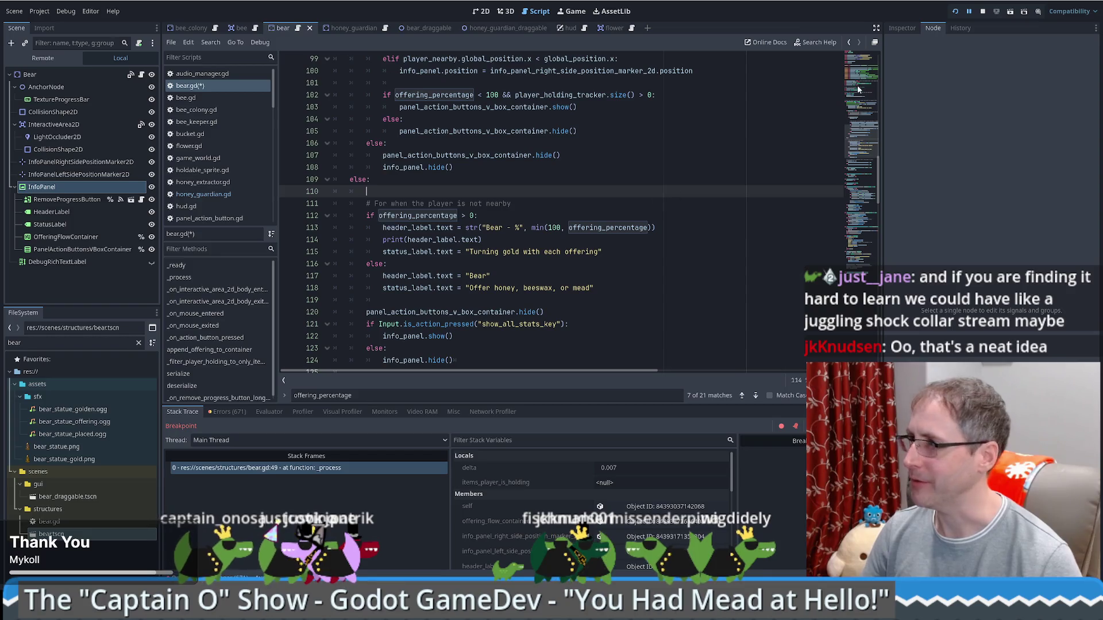
scroll(634, 286, down, 8)
scroll(634, 286, up, 8)
scroll(633, 286, up, 7)
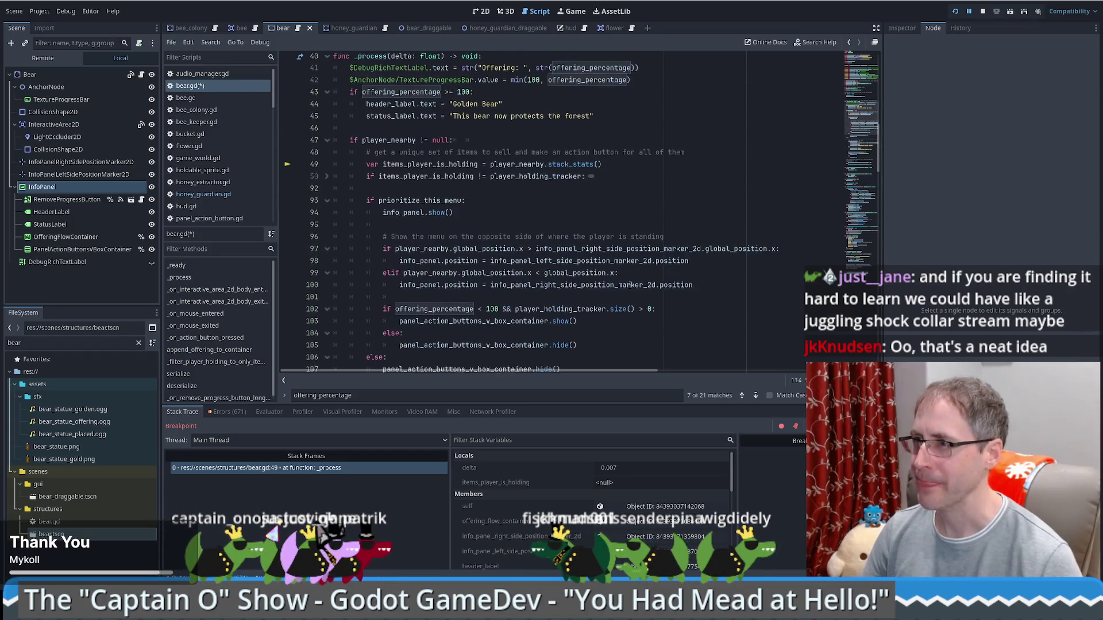
key(alt+Tab)
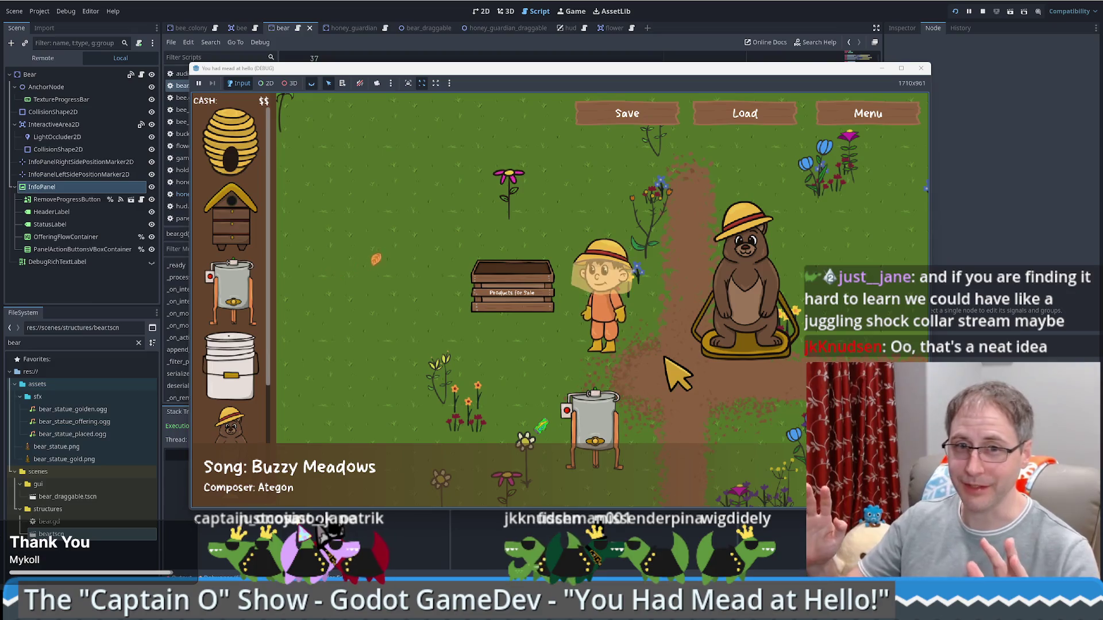
key(w)
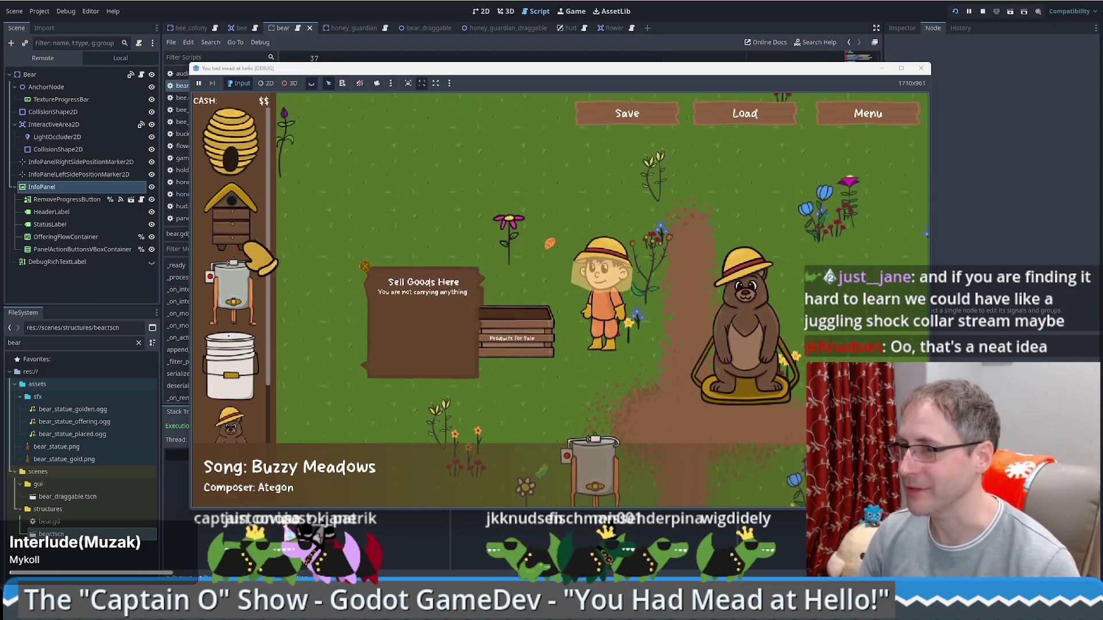
mouse_move(229, 141)
mouse_down()
mouse_move(635, 185)
mouse_move(637, 196)
mouse_move(630, 181)
mouse_up()
mouse_move(201, 229)
mouse_down()
mouse_move(416, 230)
mouse_move(386, 220)
mouse_up()
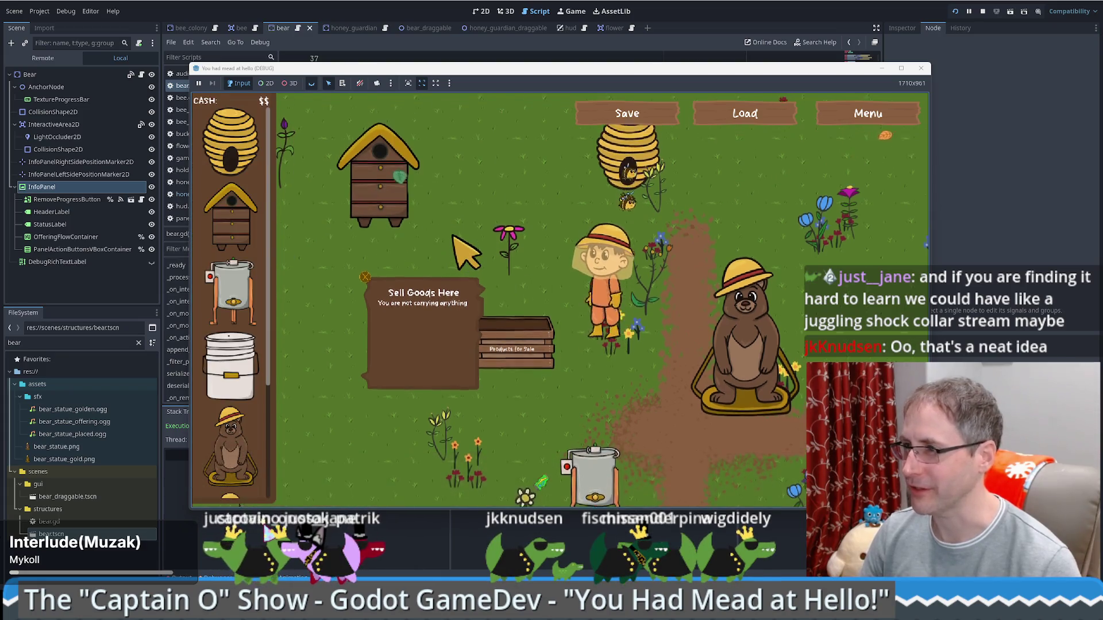
Walk the player around the field past the sell crate and toward the bear.
key(a)
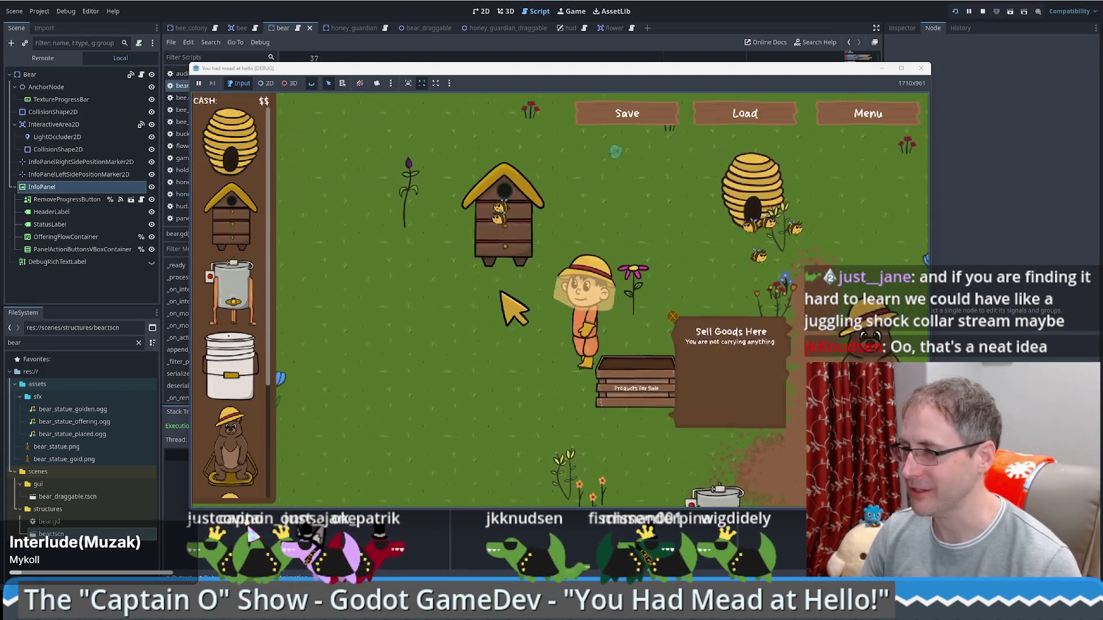
key(s)
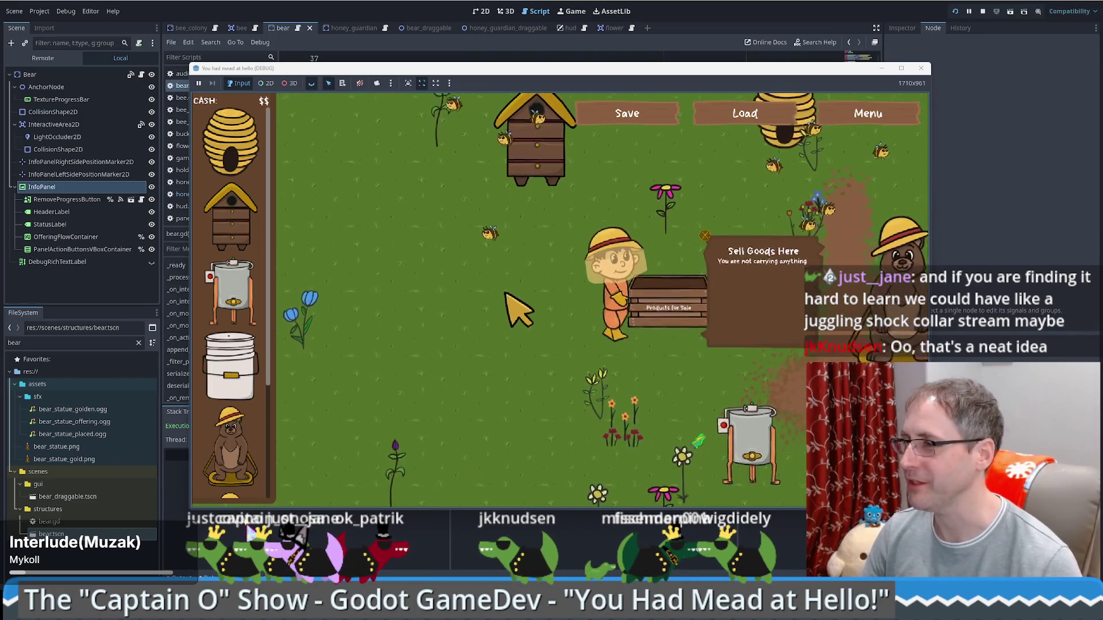
key(w)
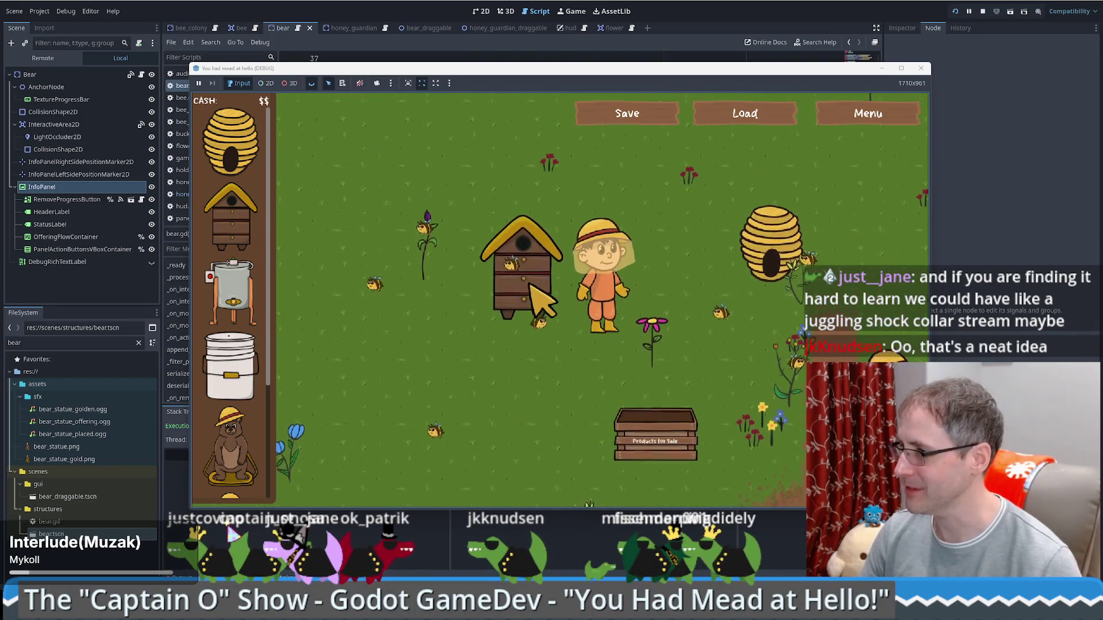
key(d)
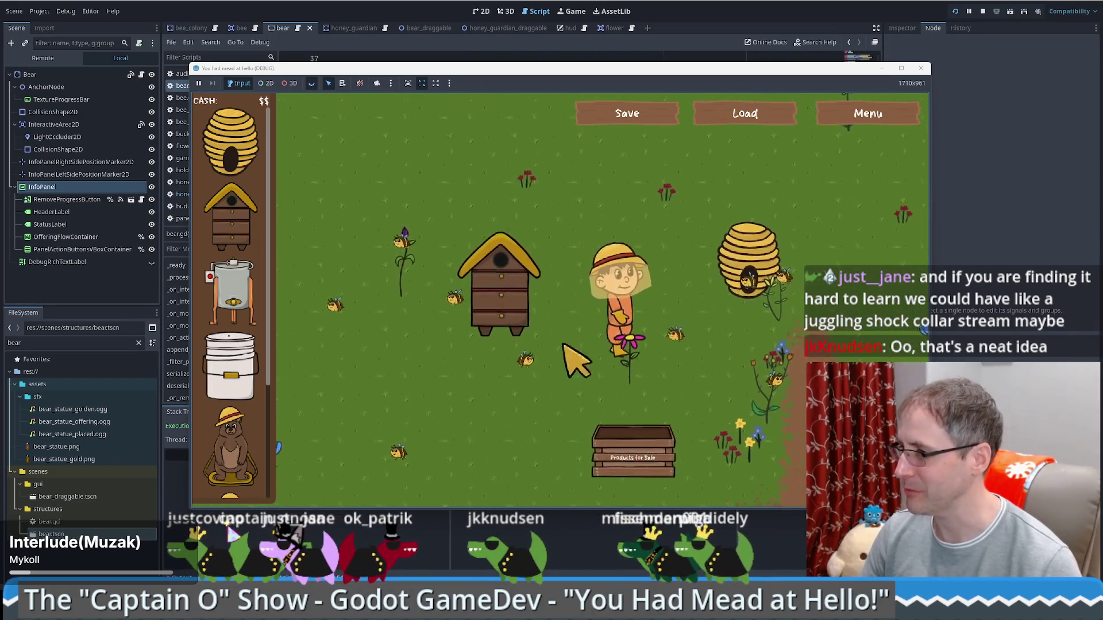
key(s)
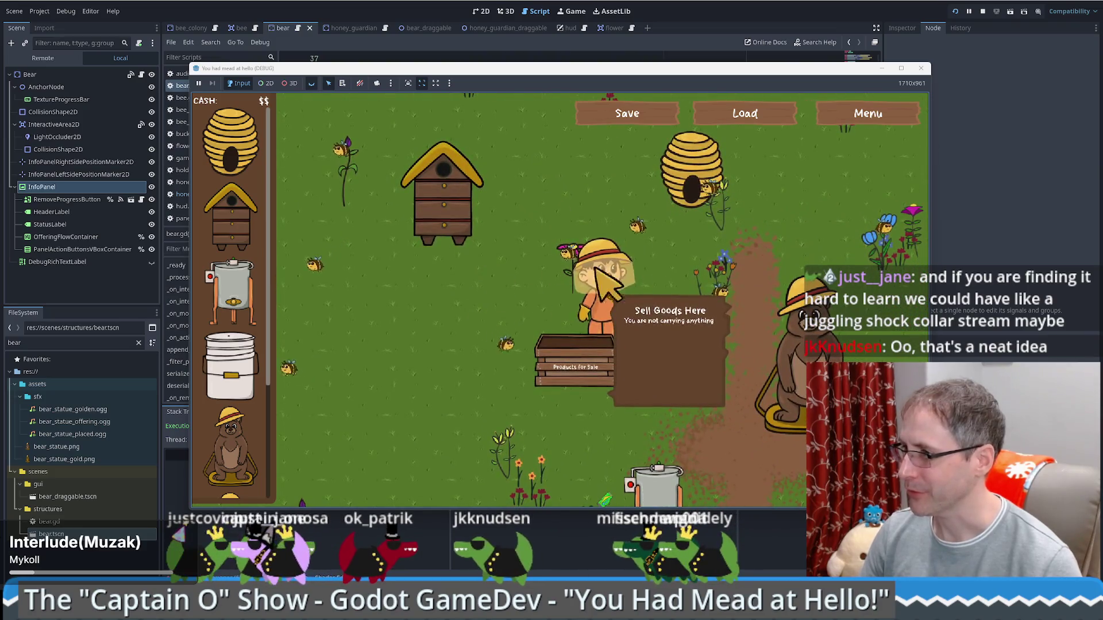
key(d)
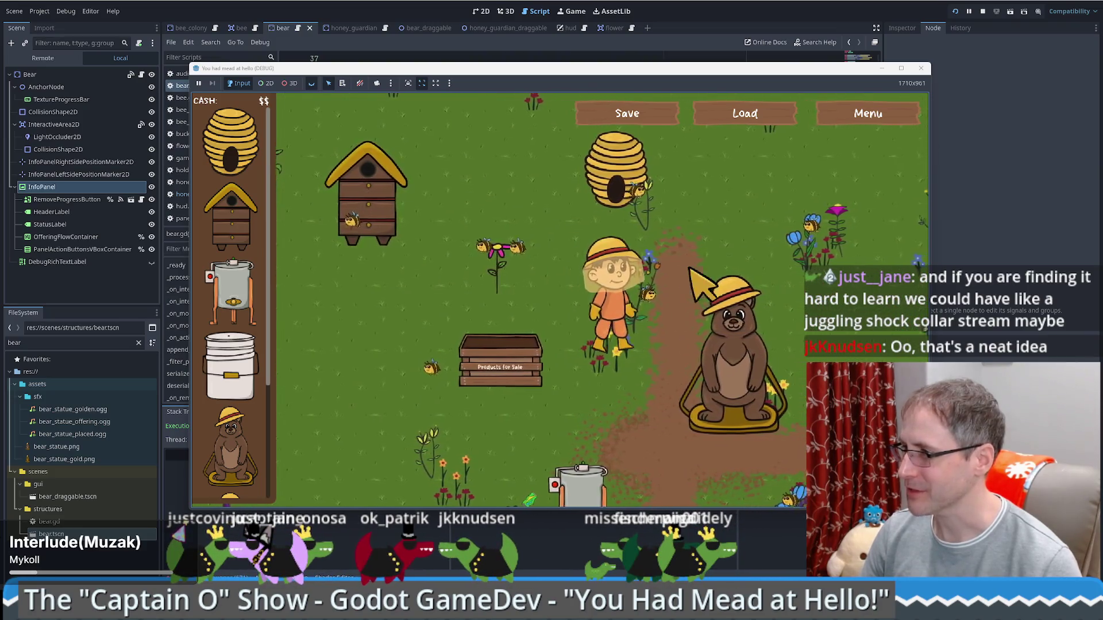
key(w)
key(d)
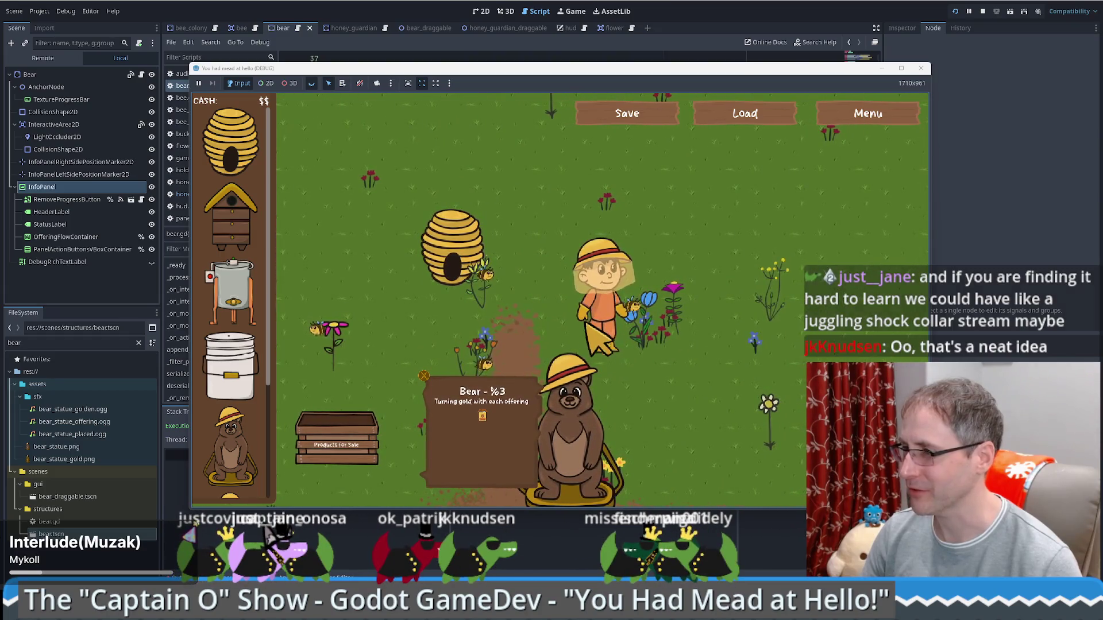
key(a)
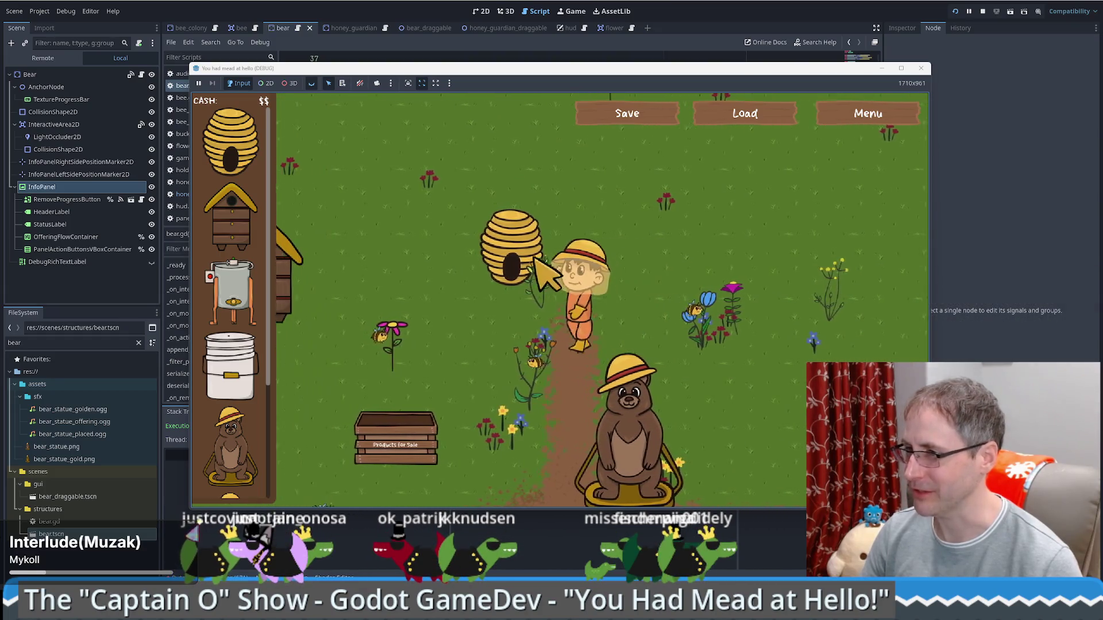
Place a honey extractor and a Food Grade Bucket on the upper field, then walk near the bear.
mouse_move(233, 294)
mouse_down()
mouse_move(278, 234)
mouse_move(773, 176)
mouse_up()
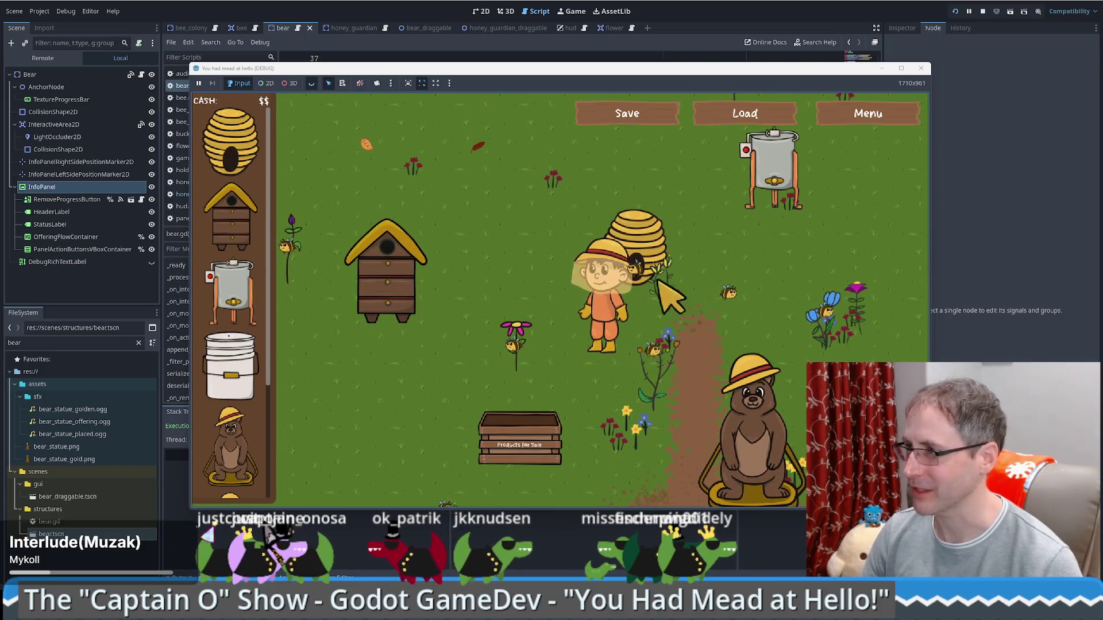
drag(230, 368, 526, 138)
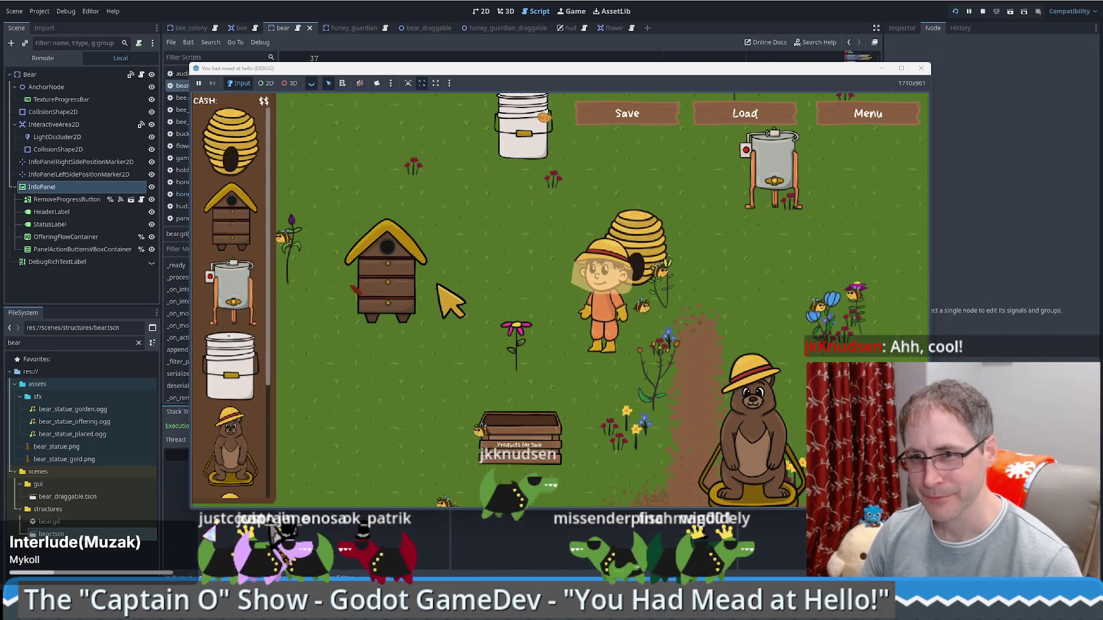
key(s)
key(a)
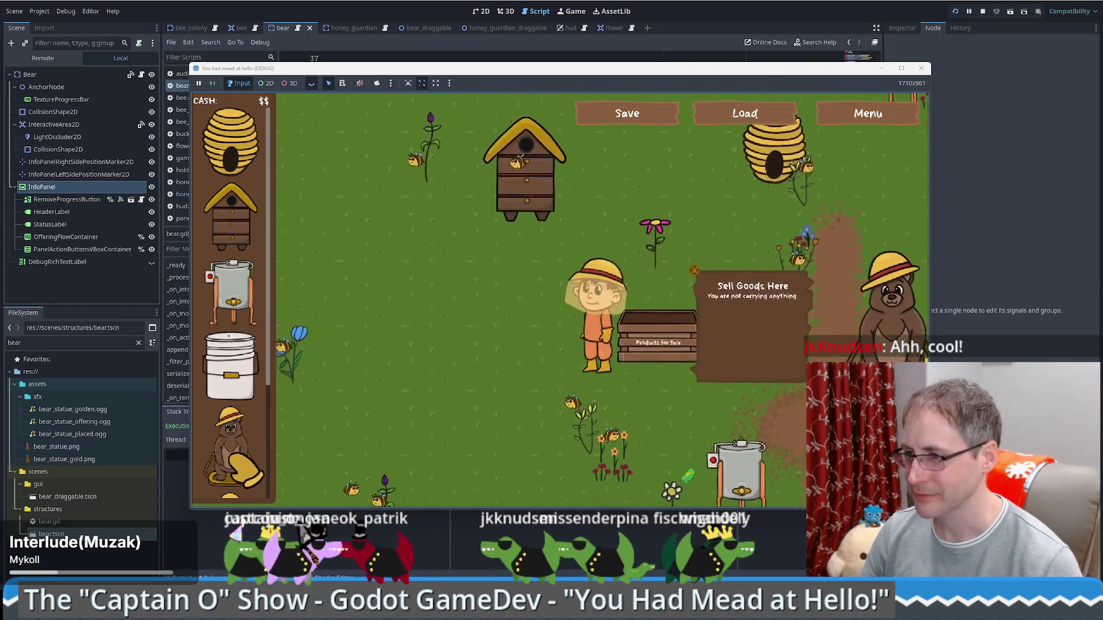
key(s)
key(d)
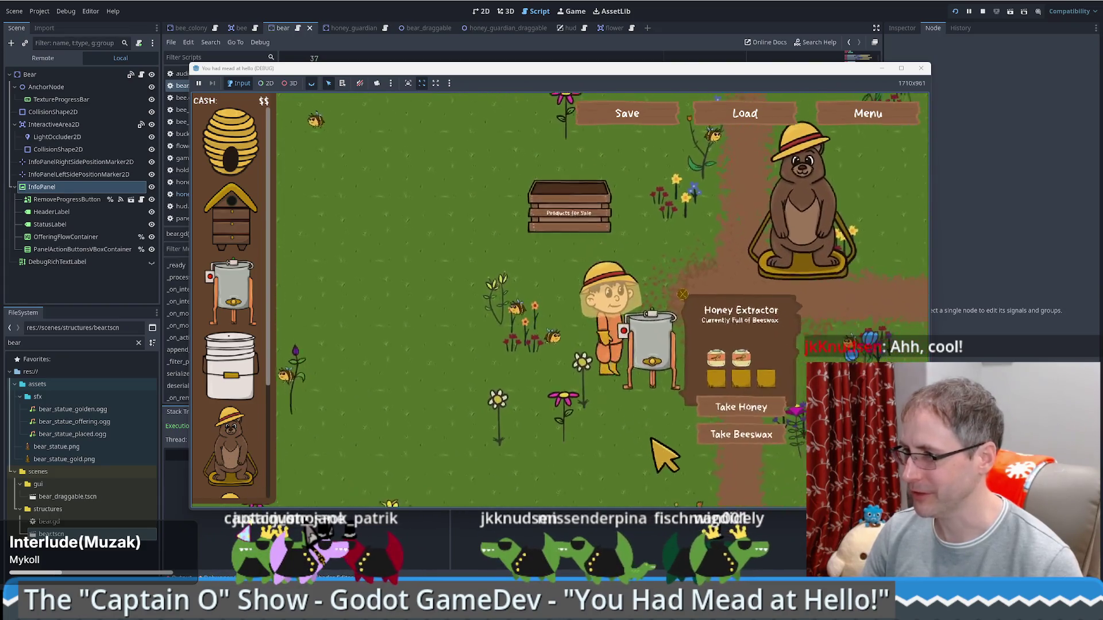
key(w)
key(a)
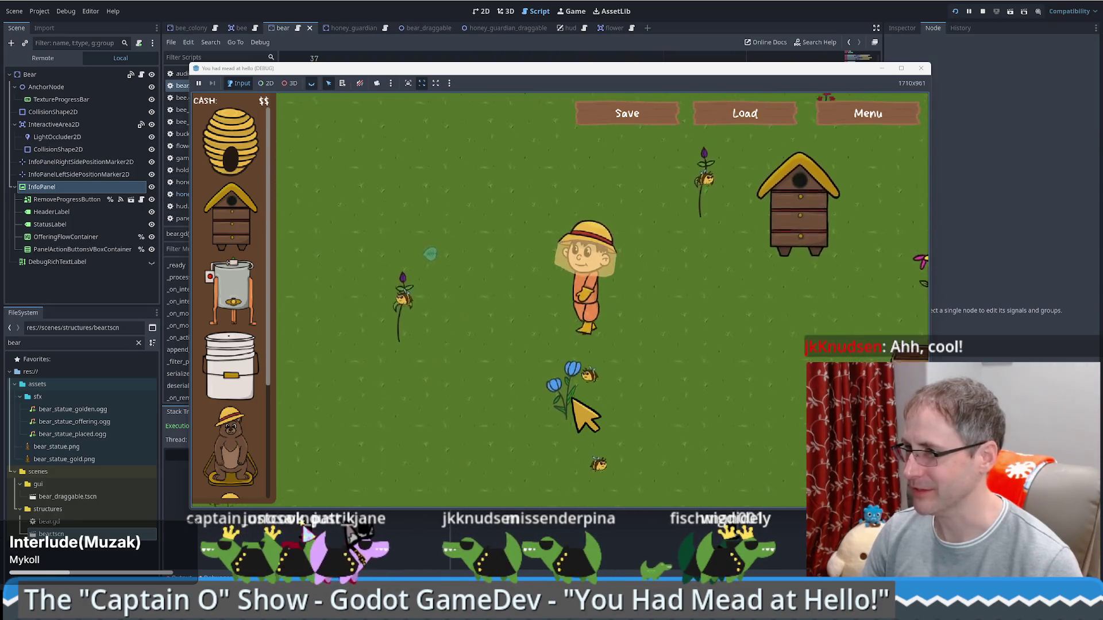
key(w)
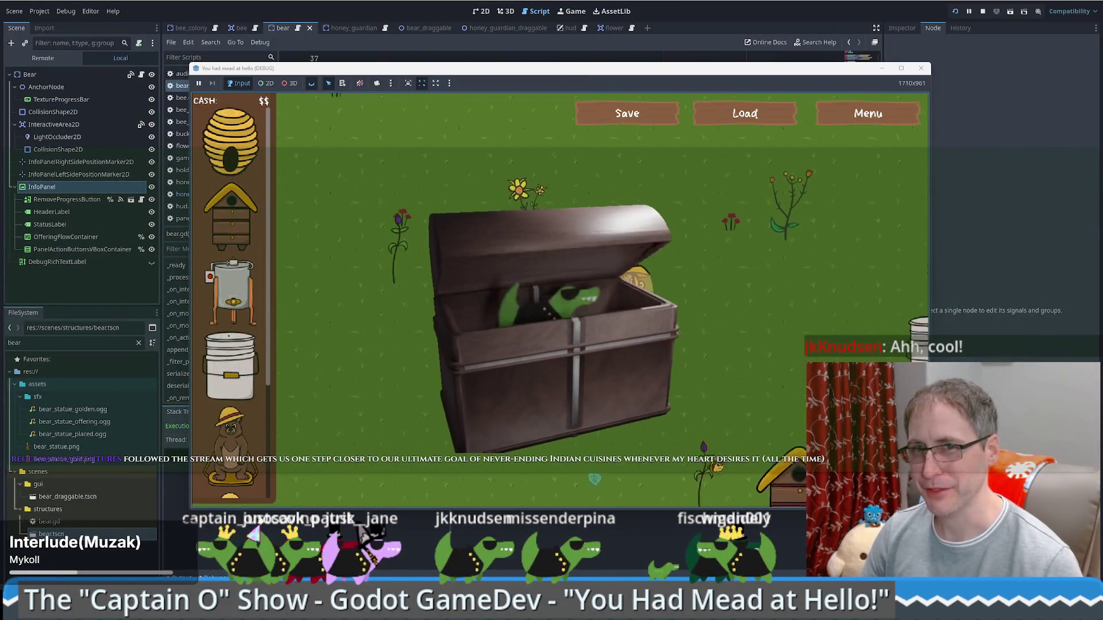
key(d)
key(s)
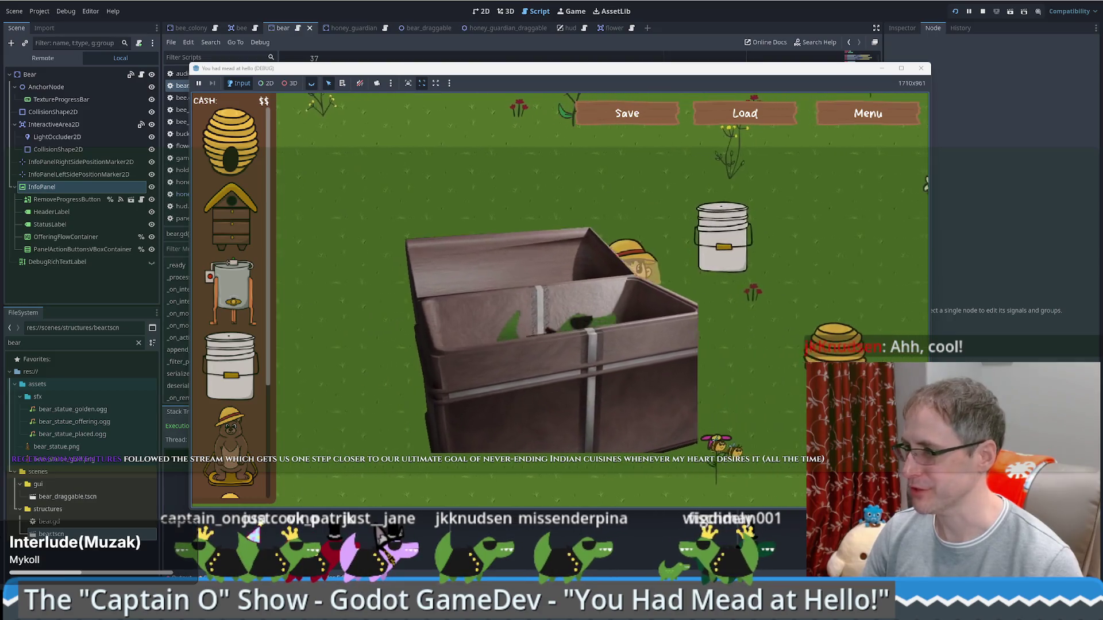
key(w)
key(d)
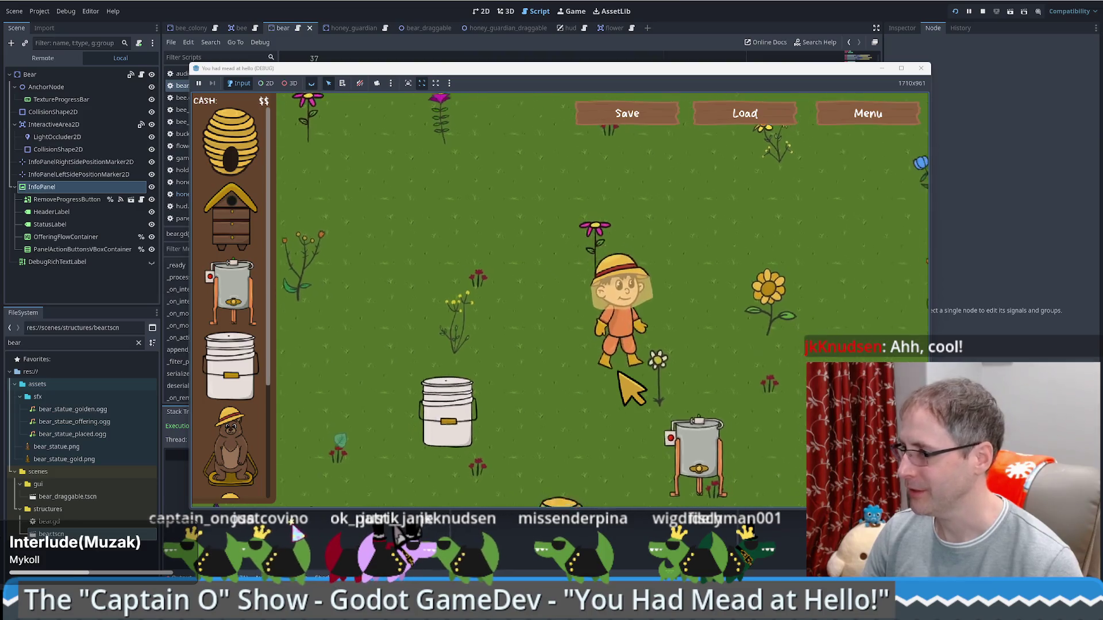
Enlarge the game window and walk the player over to the beehive.
key(s)
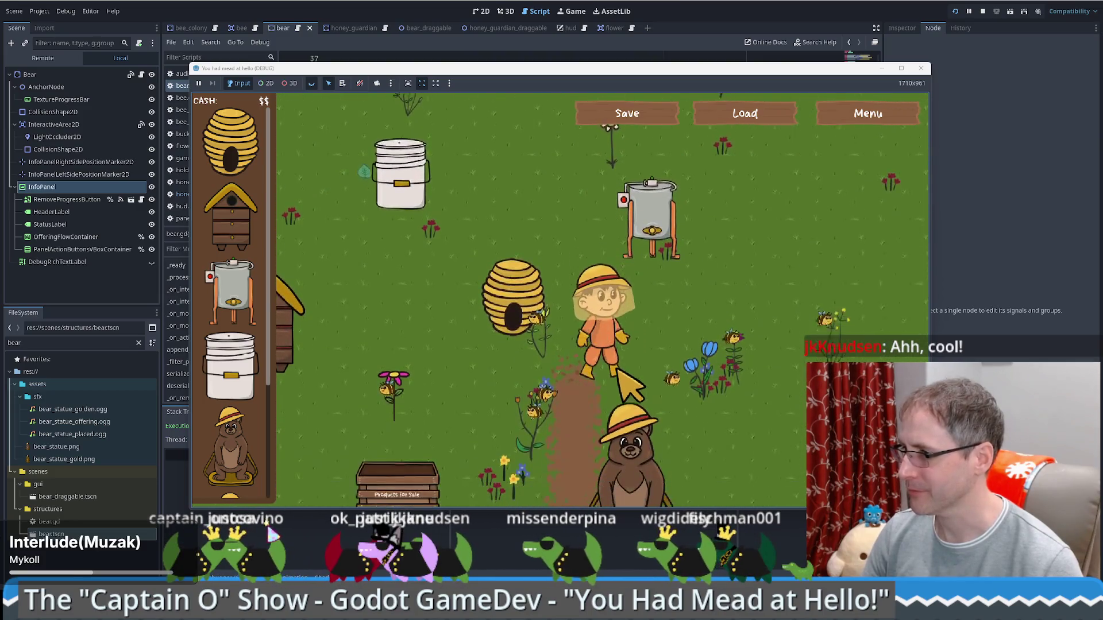
key(s)
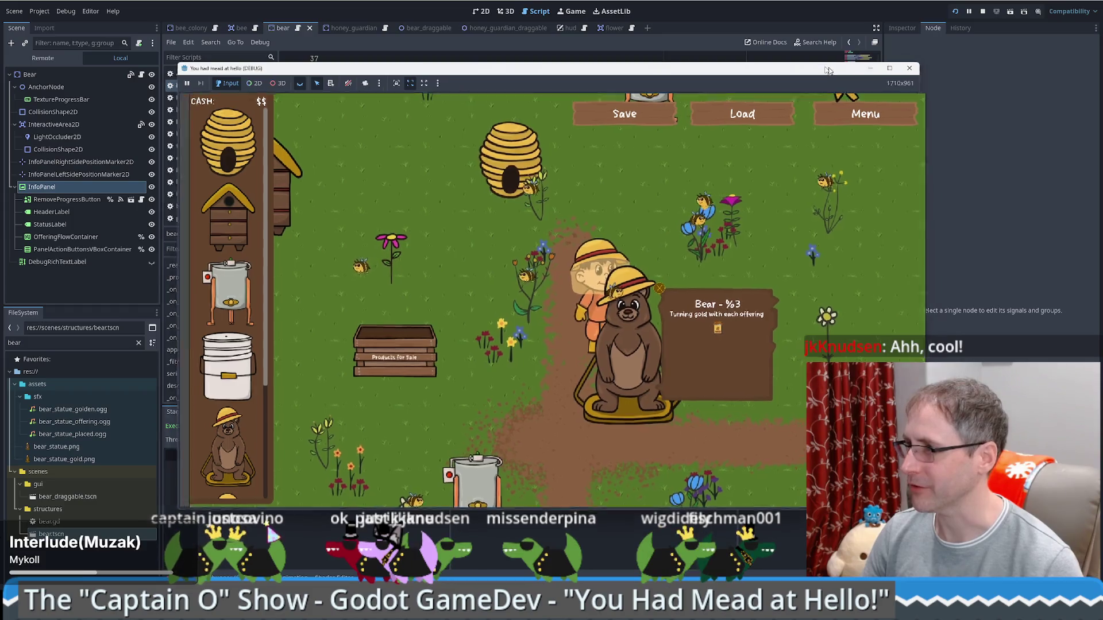
drag(517, 67, 369, 16)
drag(783, 230, 855, 230)
drag(448, 459, 448, 526)
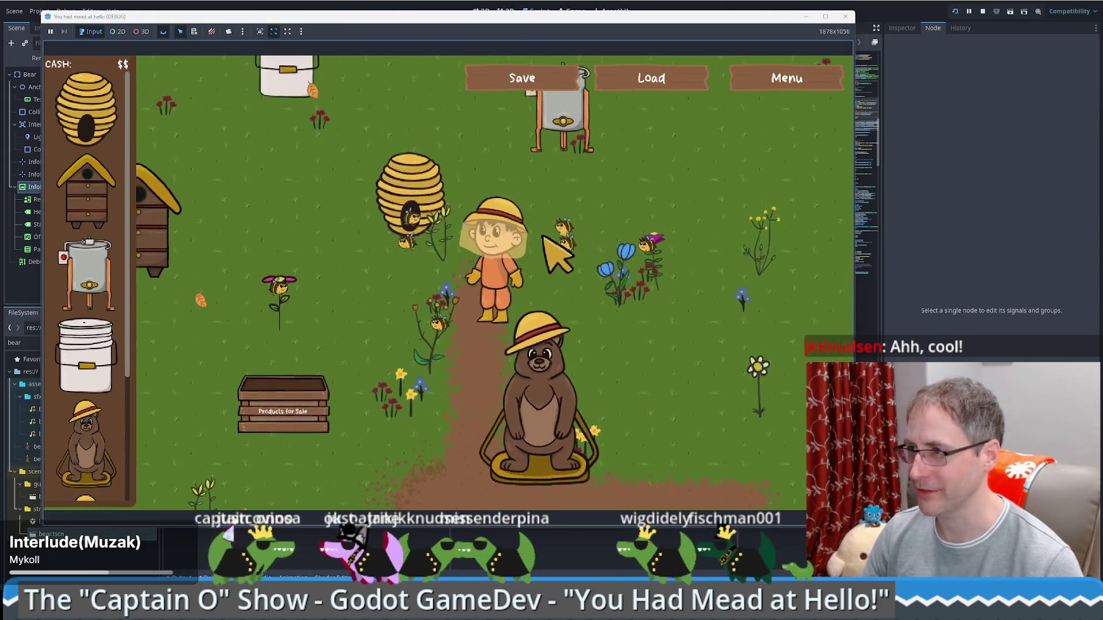
key(w)
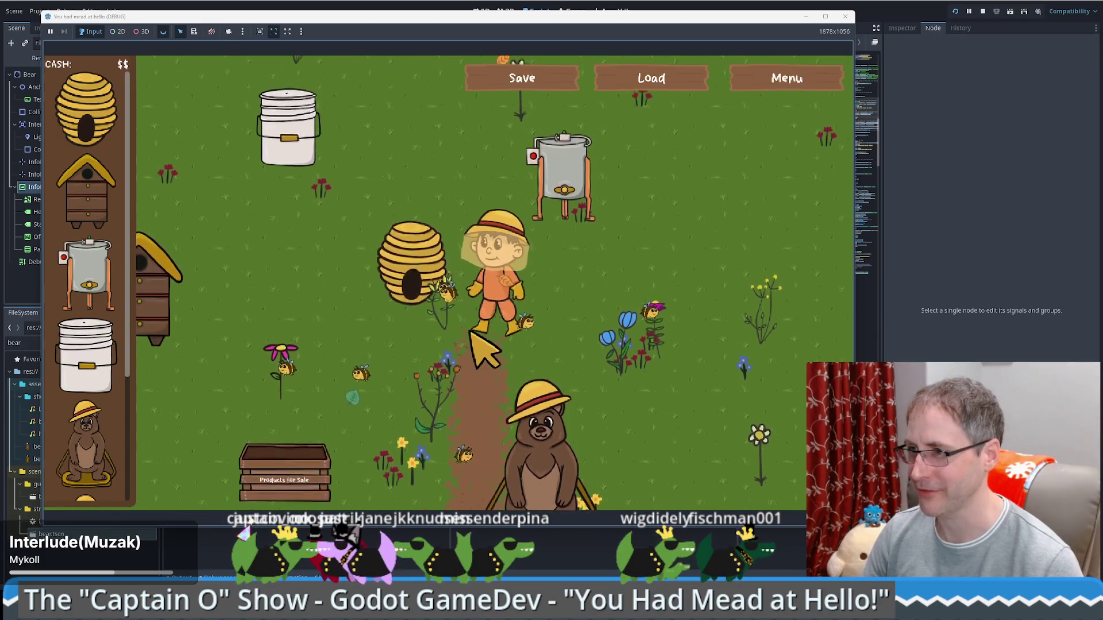
key(a)
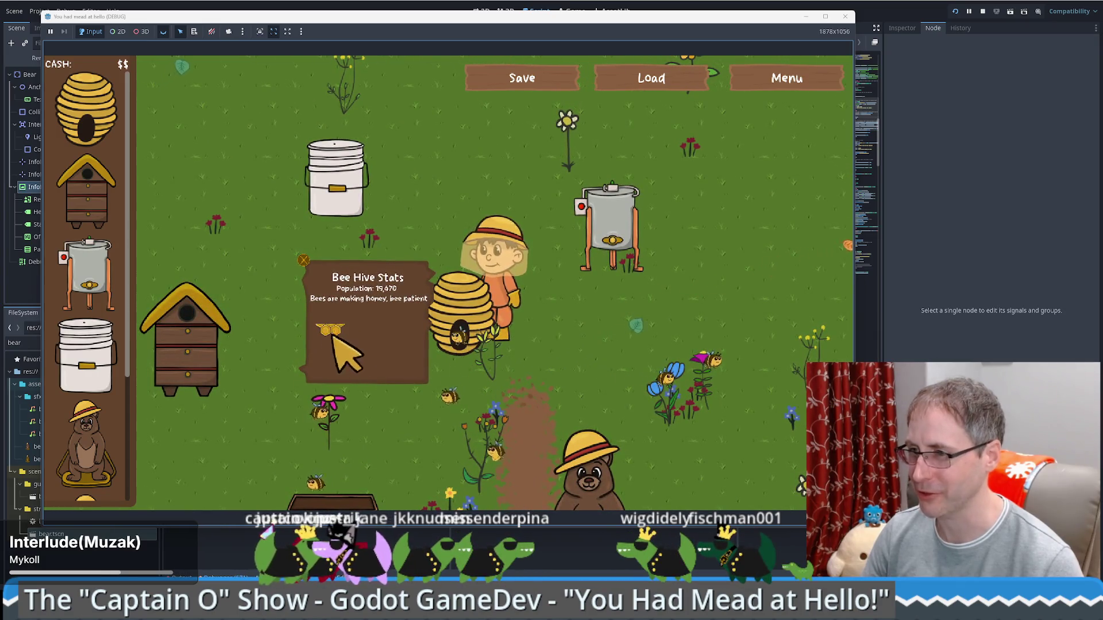
key(s)
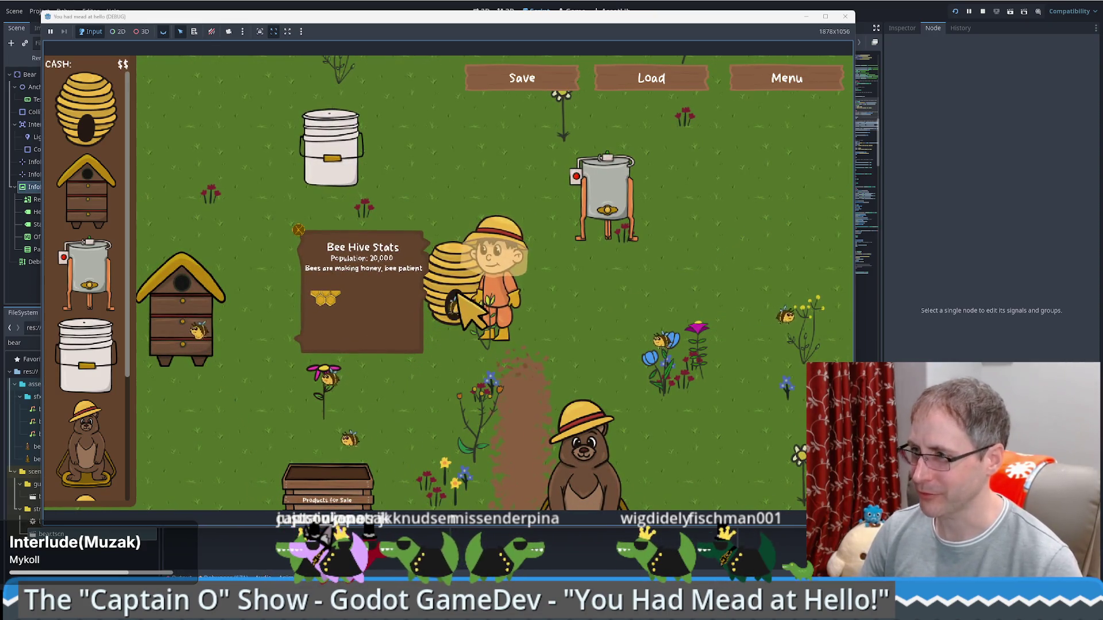
Take two honeycombs, extract honey and beeswax, sell the beeswax for $75, and add honey to the bucket.
click(374, 355)
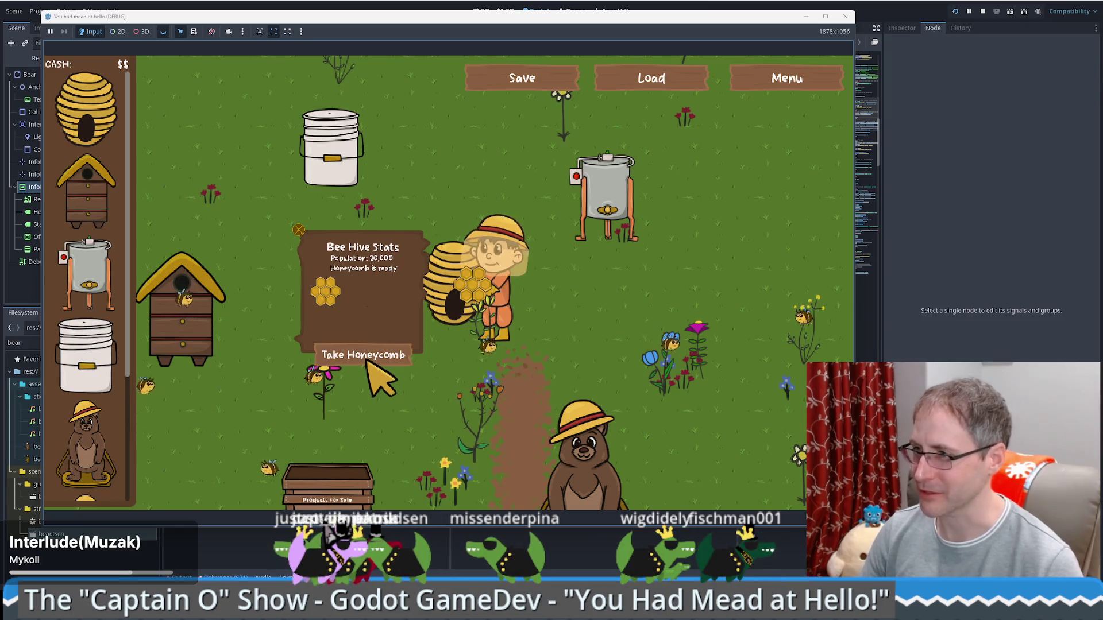
click(374, 354)
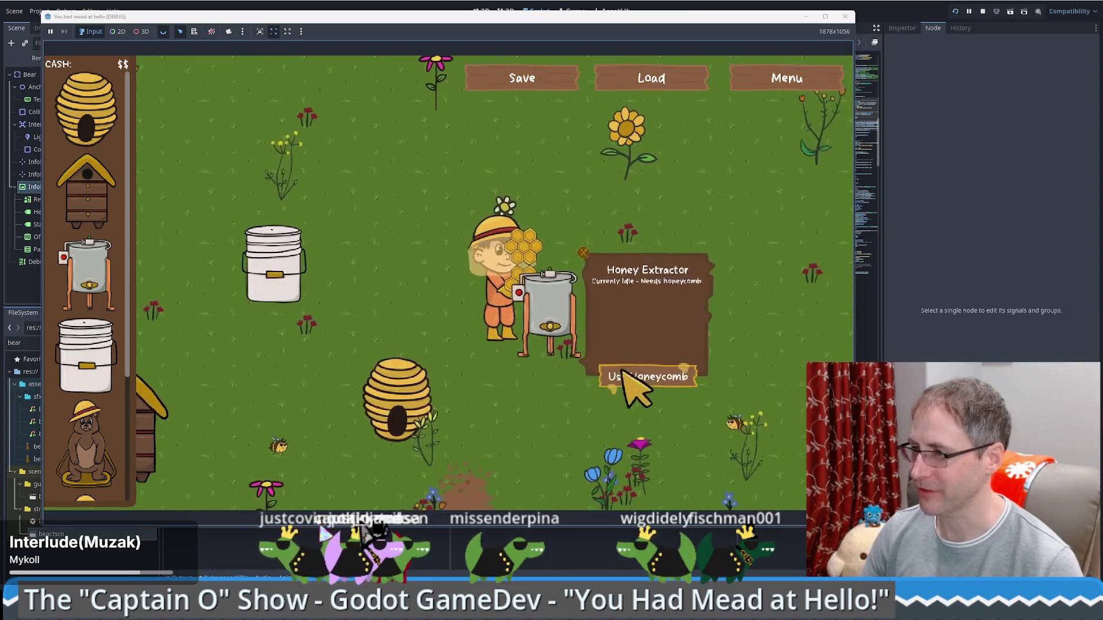
click(635, 376)
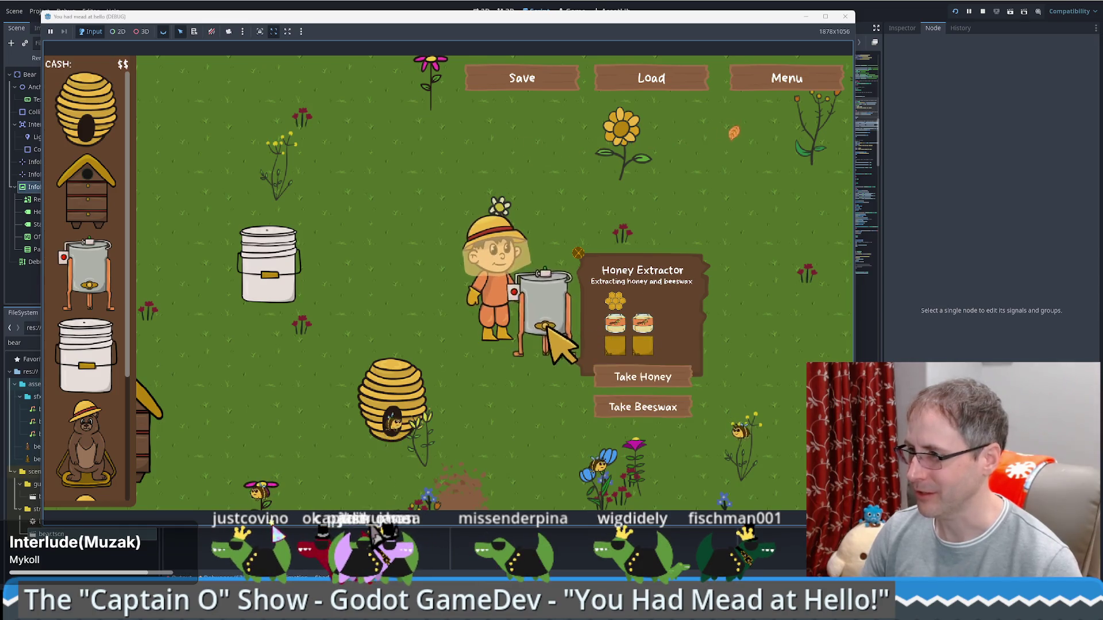
click(655, 376)
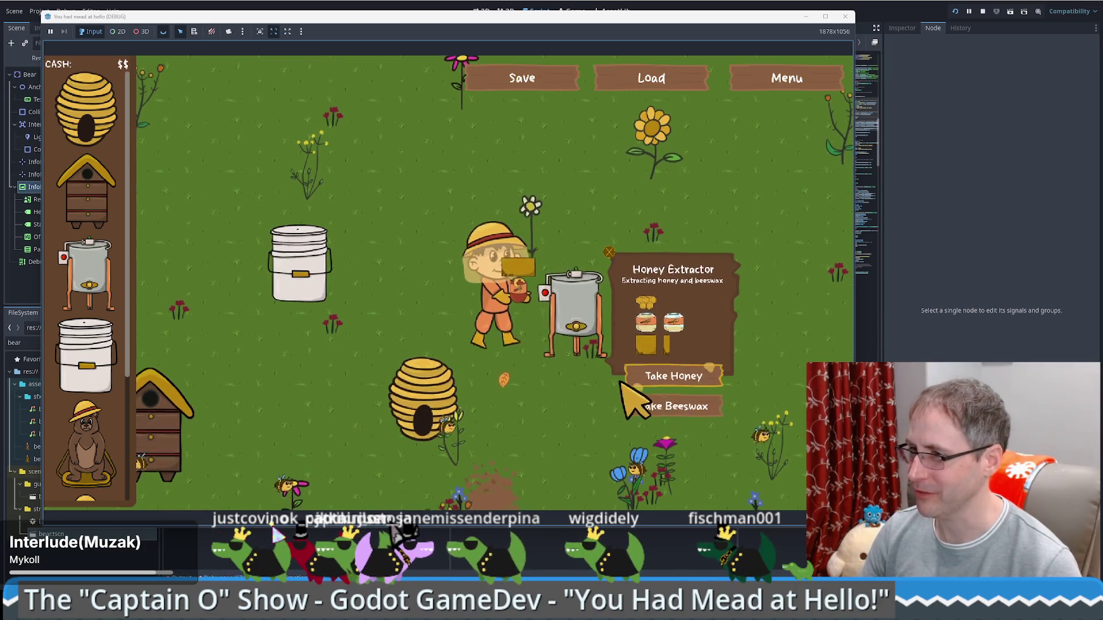
click(635, 398)
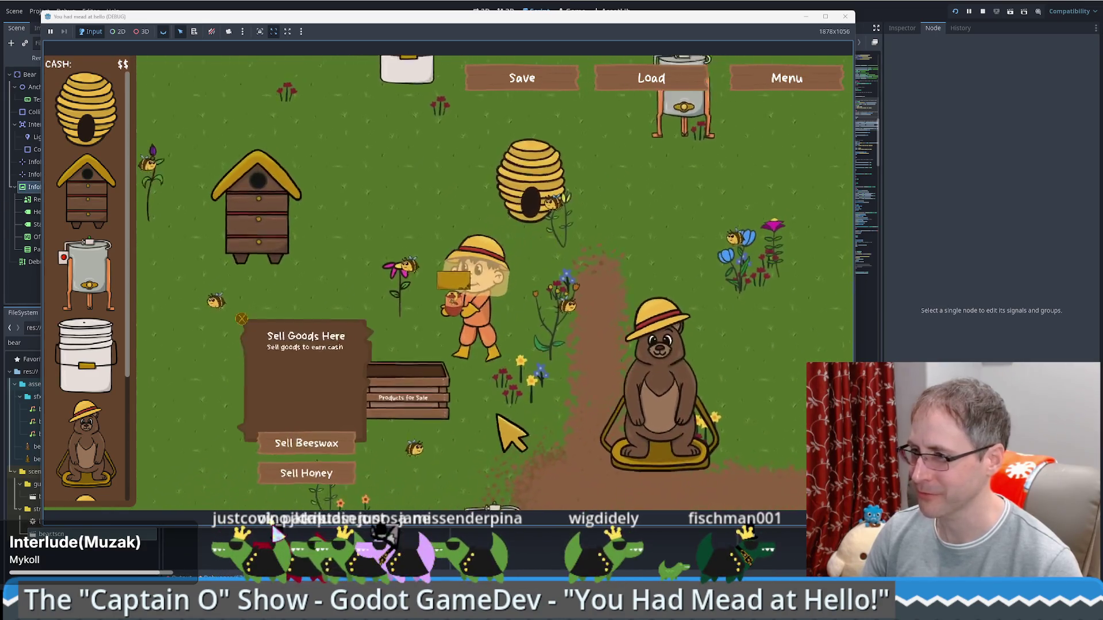
click(347, 402)
key(Up)
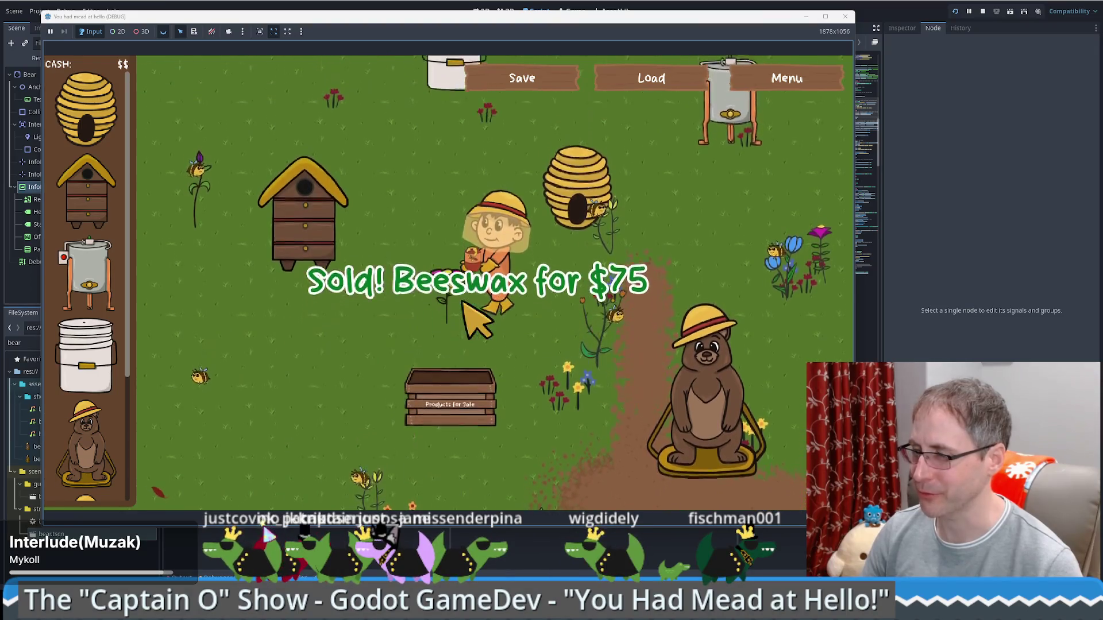
click(398, 333)
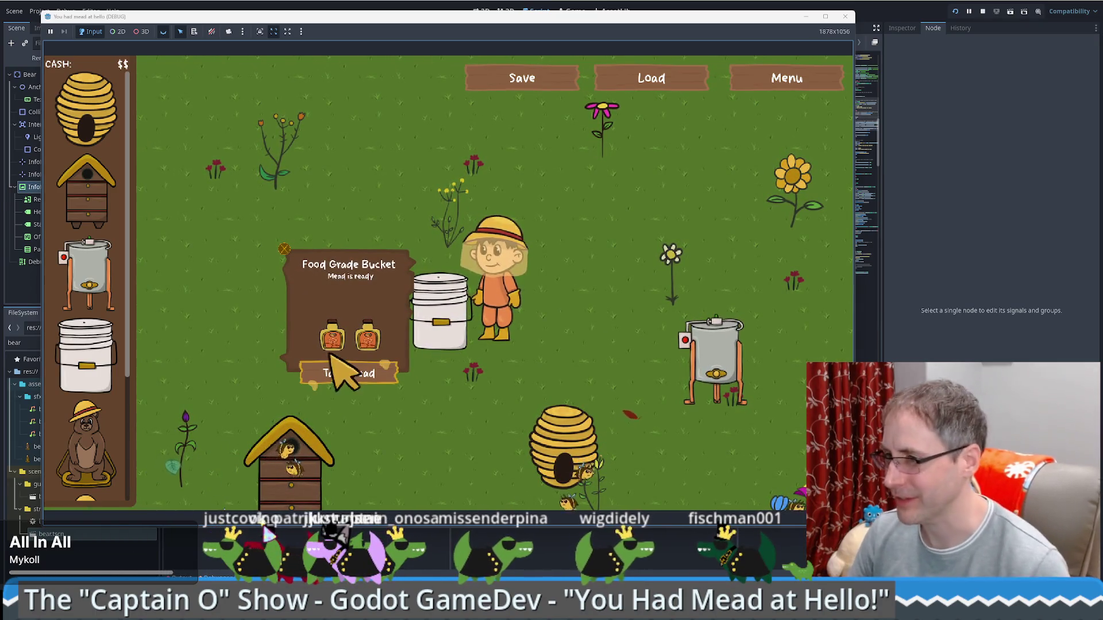
Walk the keeper down past the beehive to the bear so its panel shows Bear - %17.
key(Down)
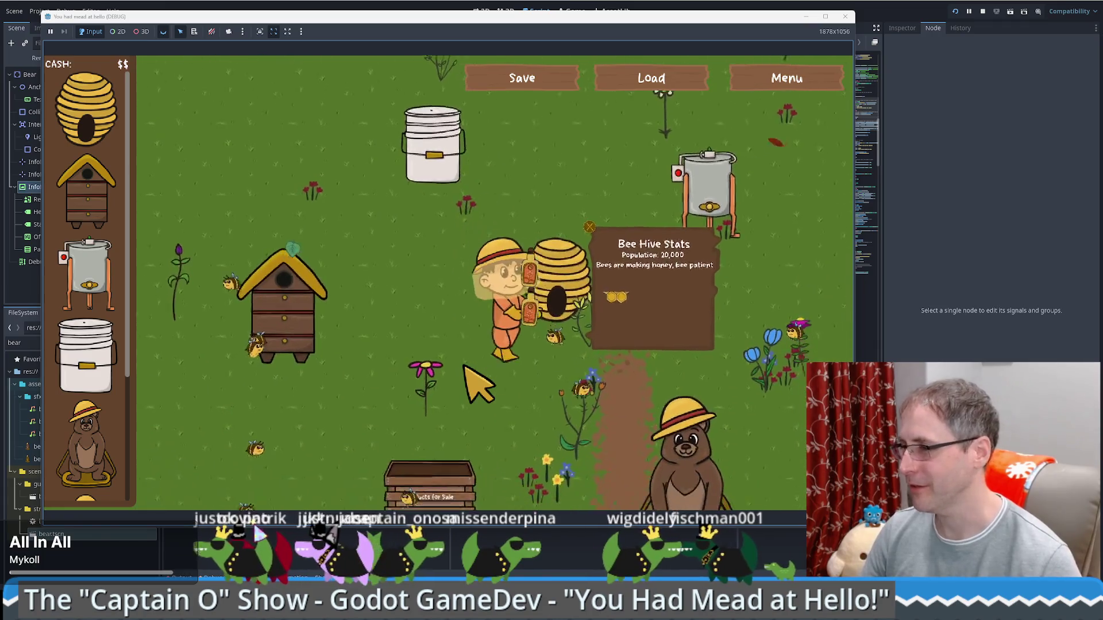
key(Down)
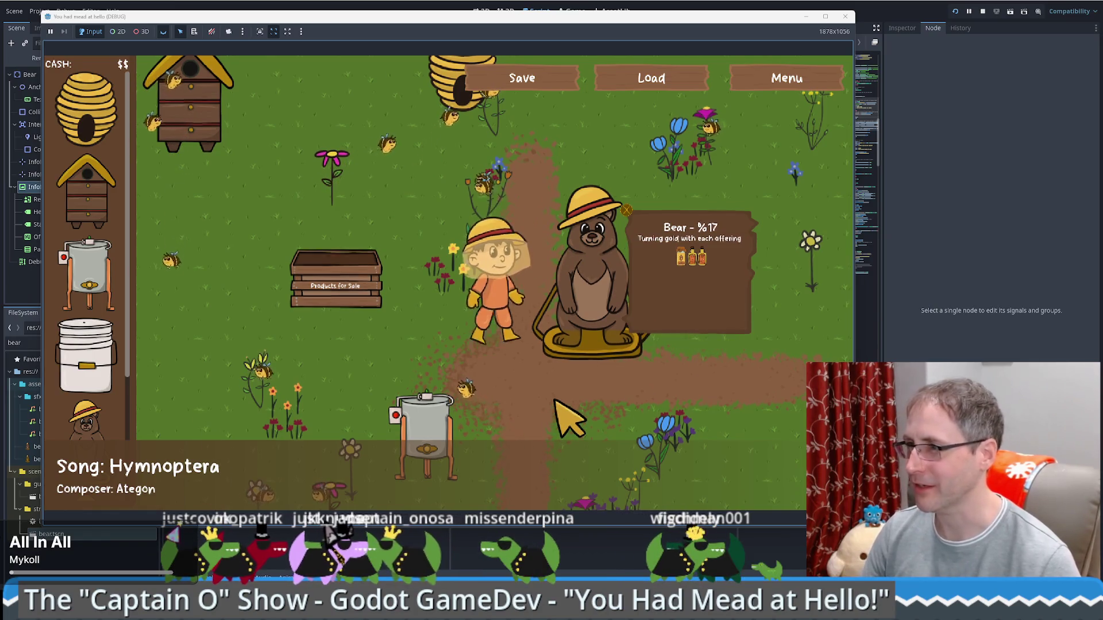
key(Down)
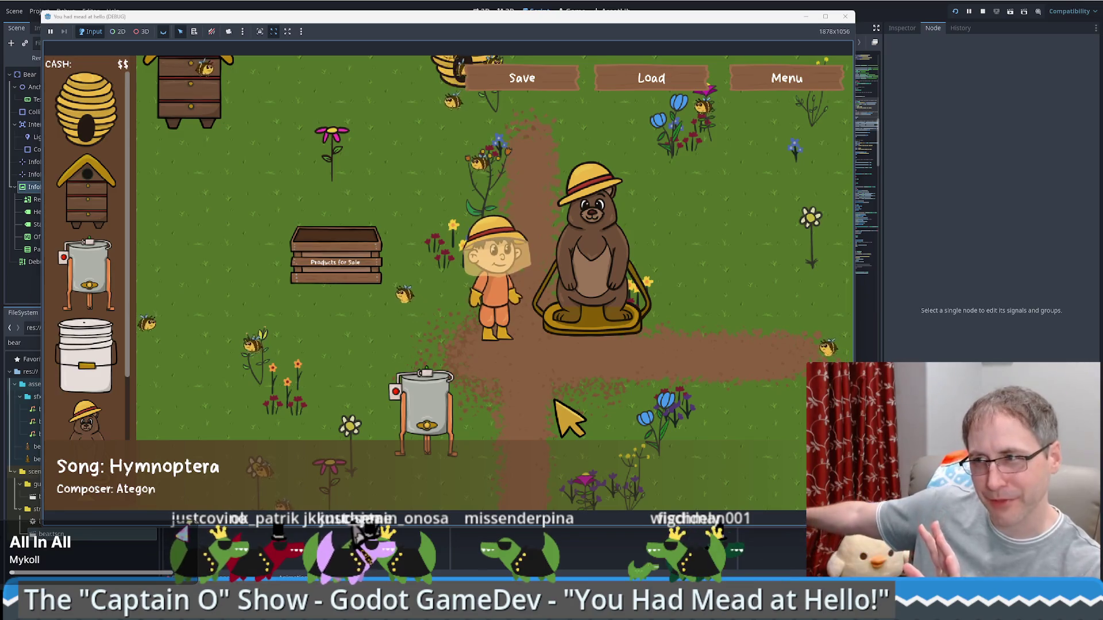
key(Up)
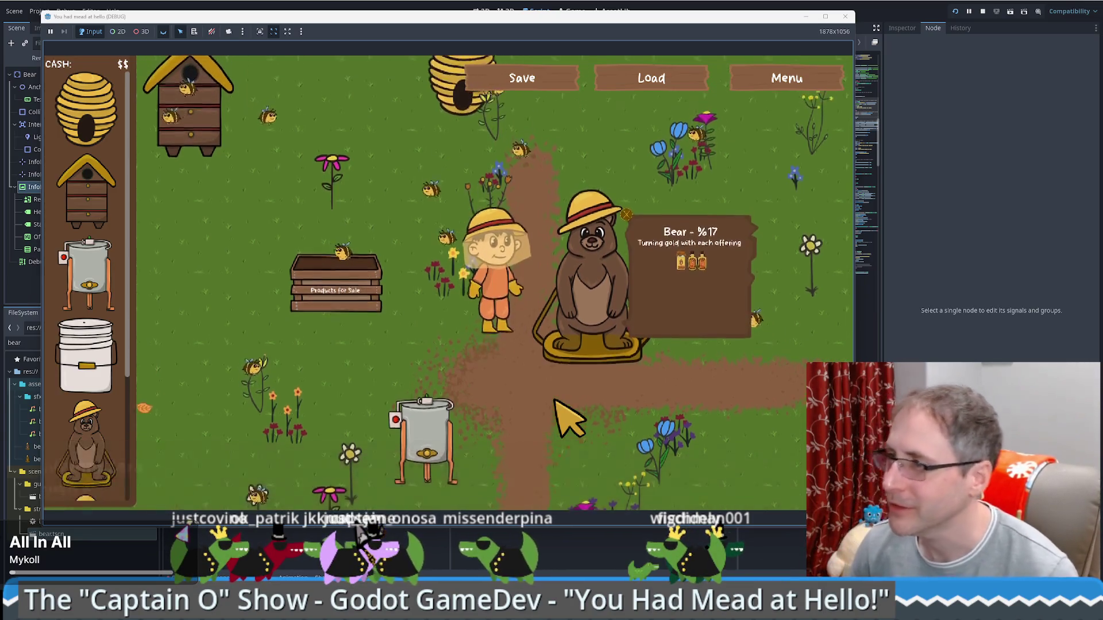
key(Right)
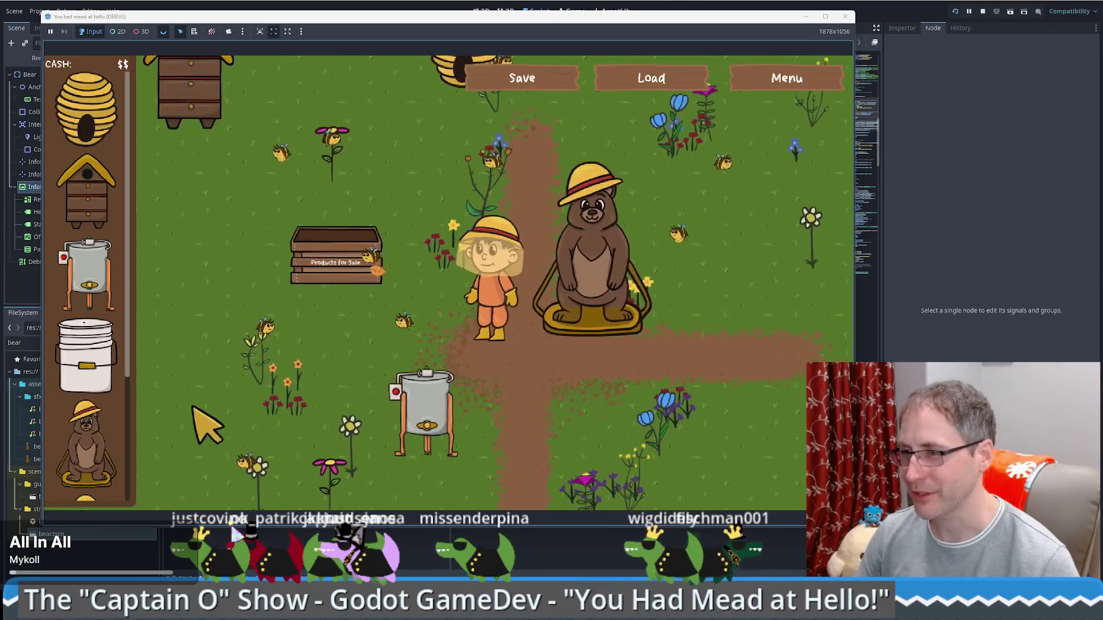
drag(652, 16, 709, 21)
Load the saved game so the bear shows %50, then return to bear.gd lines 113–115.
click(703, 83)
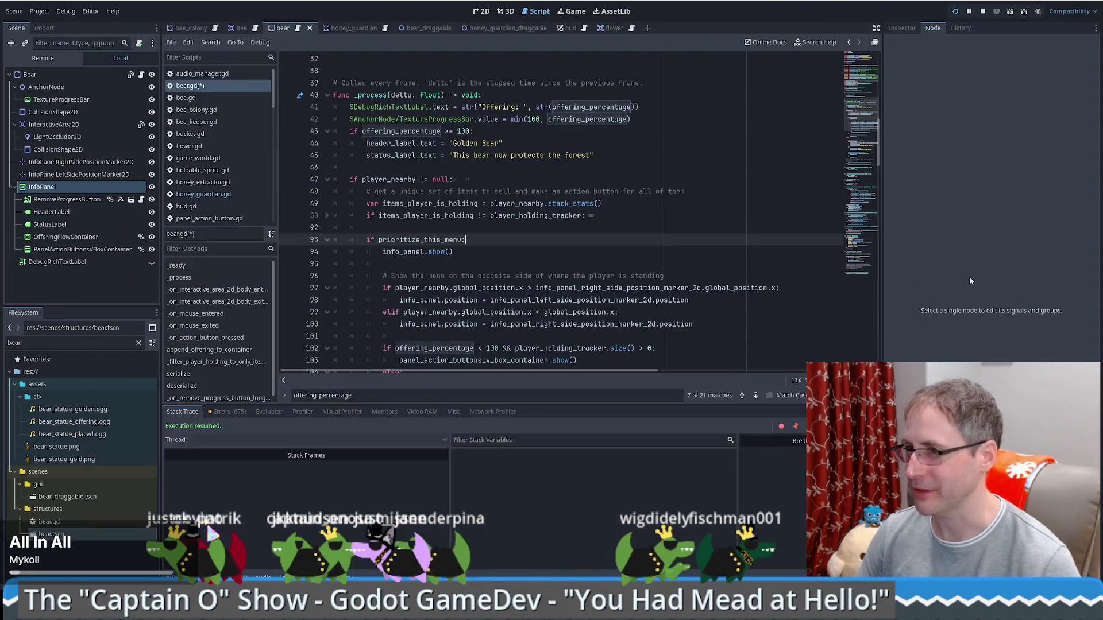
click(970, 277)
mouse_move(860, 119)
mouse_down()
mouse_move(860, 227)
mouse_move(860, 147)
mouse_up()
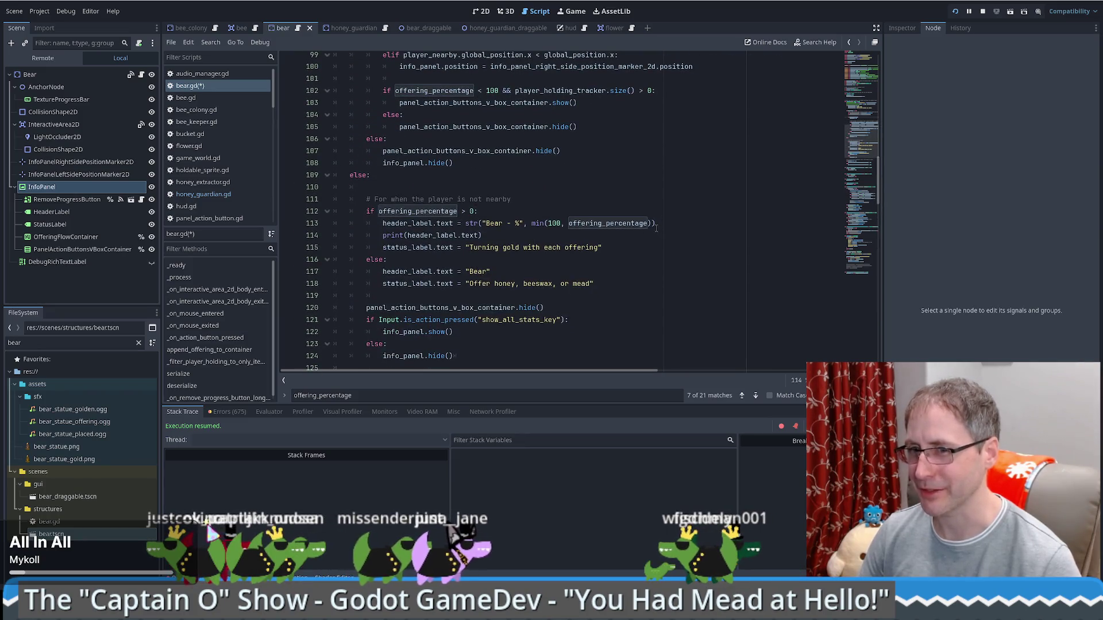
click(629, 250)
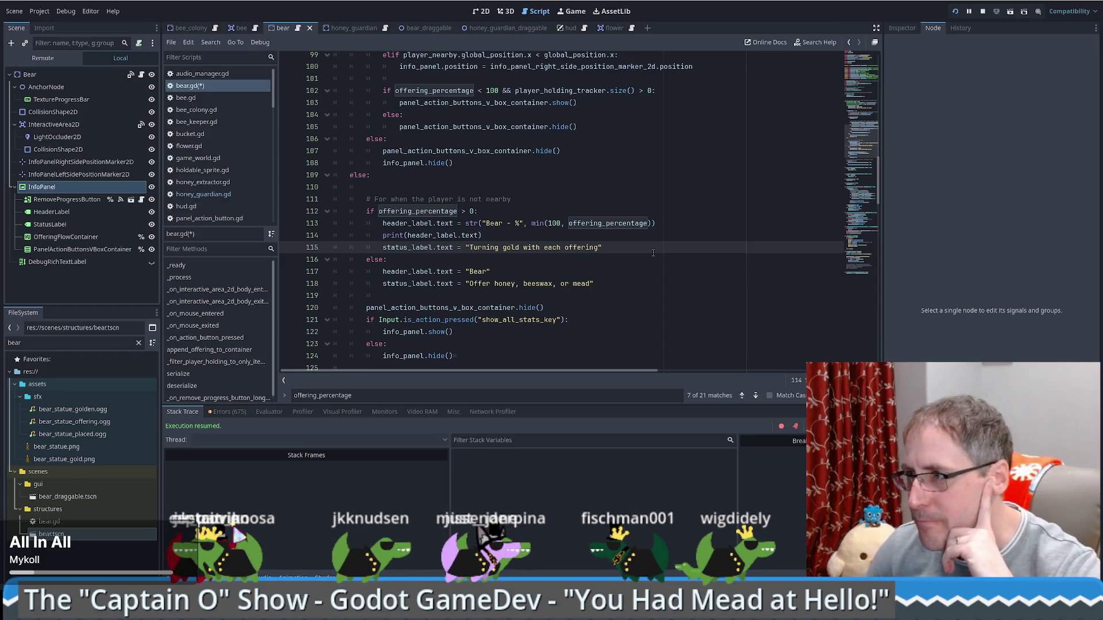
click(412, 224)
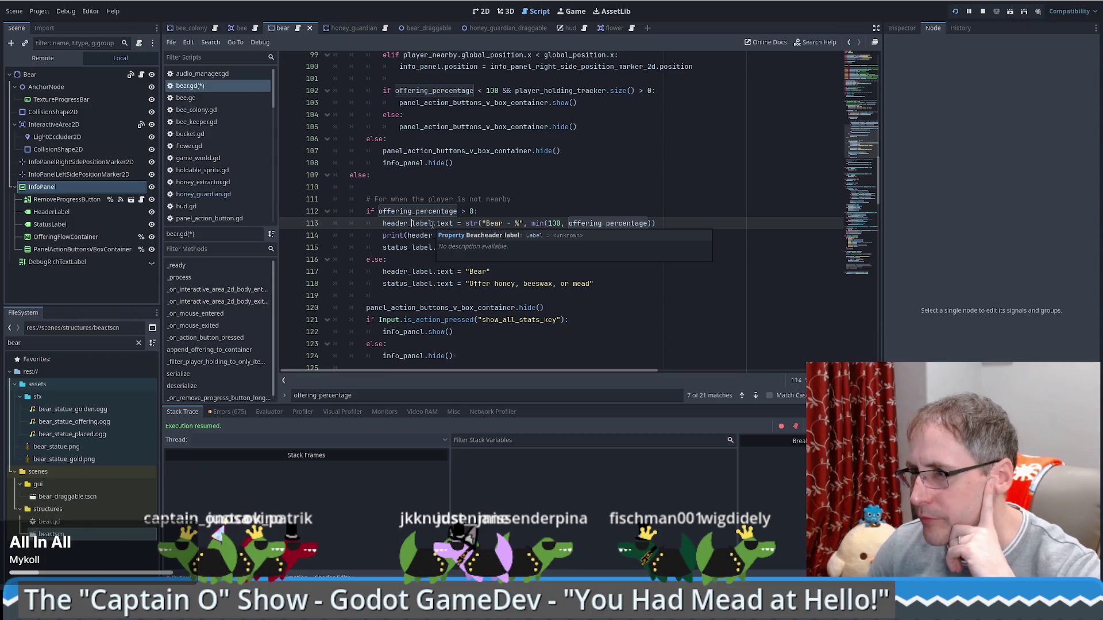
Cut the label-setting block (lines 110–118) from the else branch and paste it after line 42.
drag(404, 181, 629, 281)
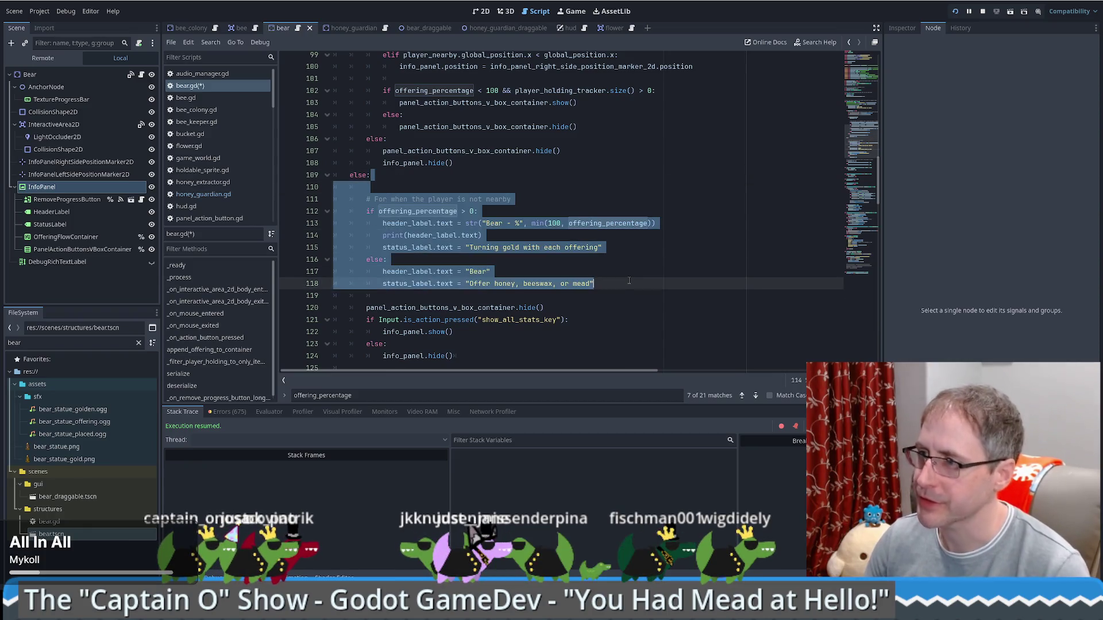
key(ctrl+x)
scroll(609, 275, up, 10)
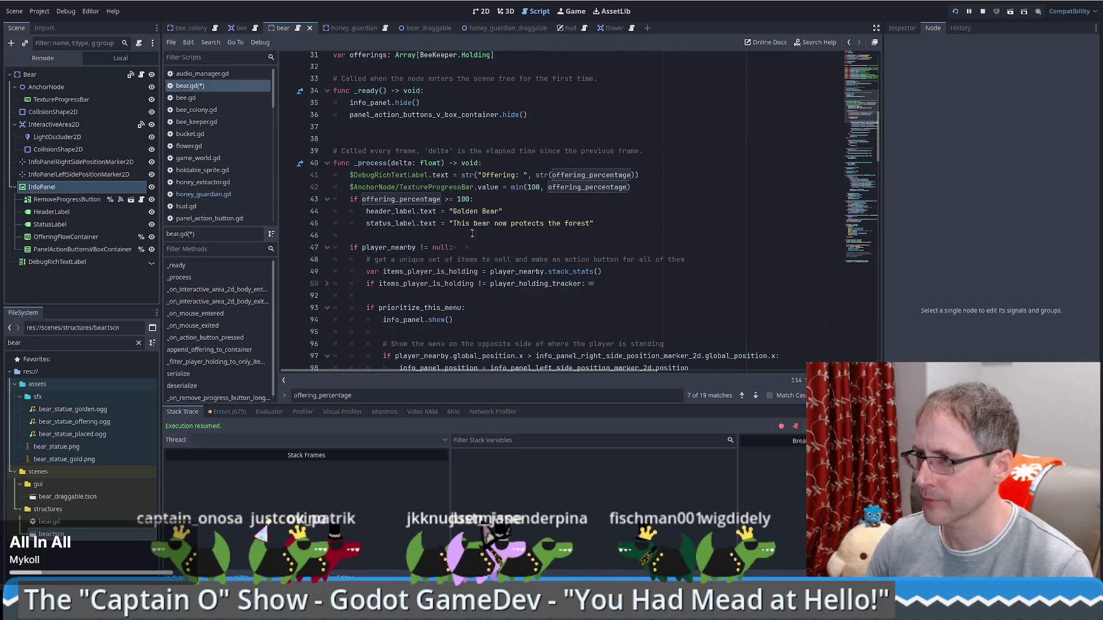
click(472, 233)
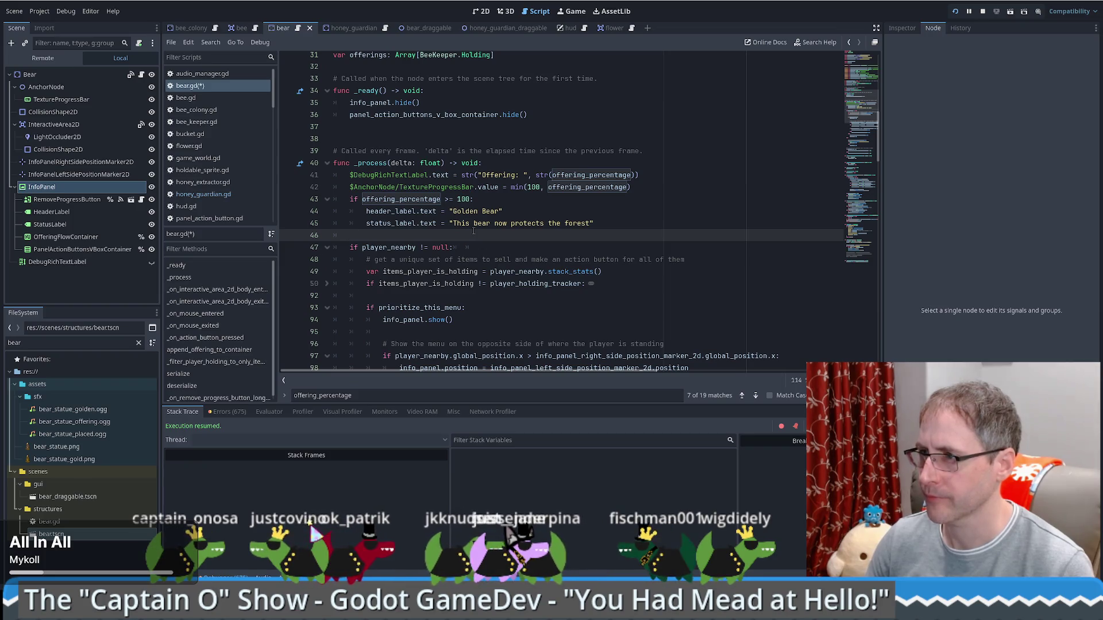
click(671, 193)
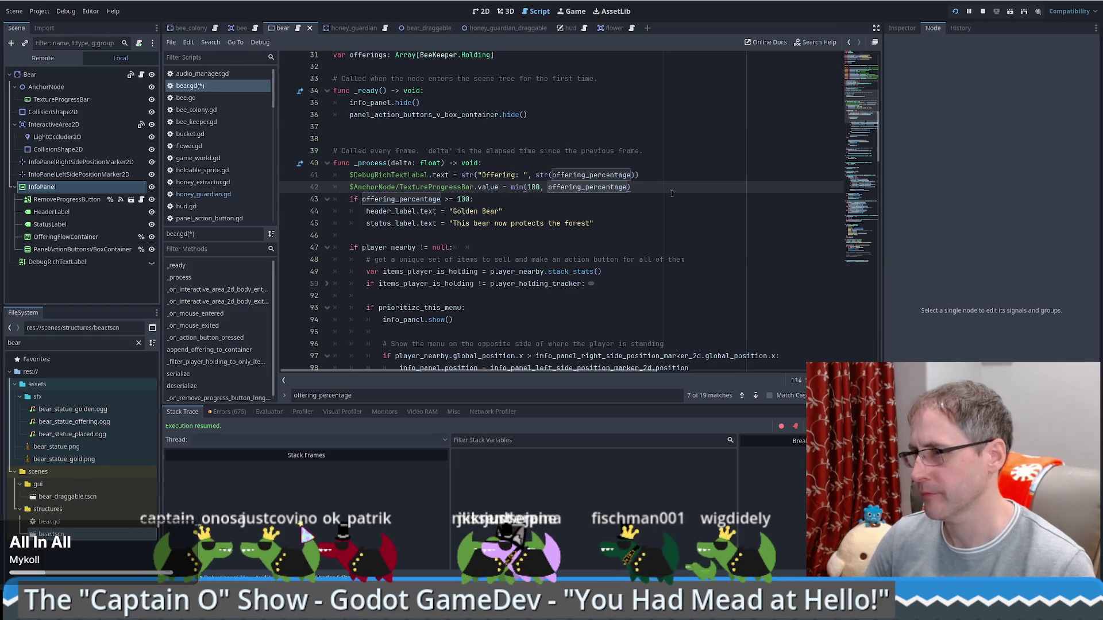
key(Return)
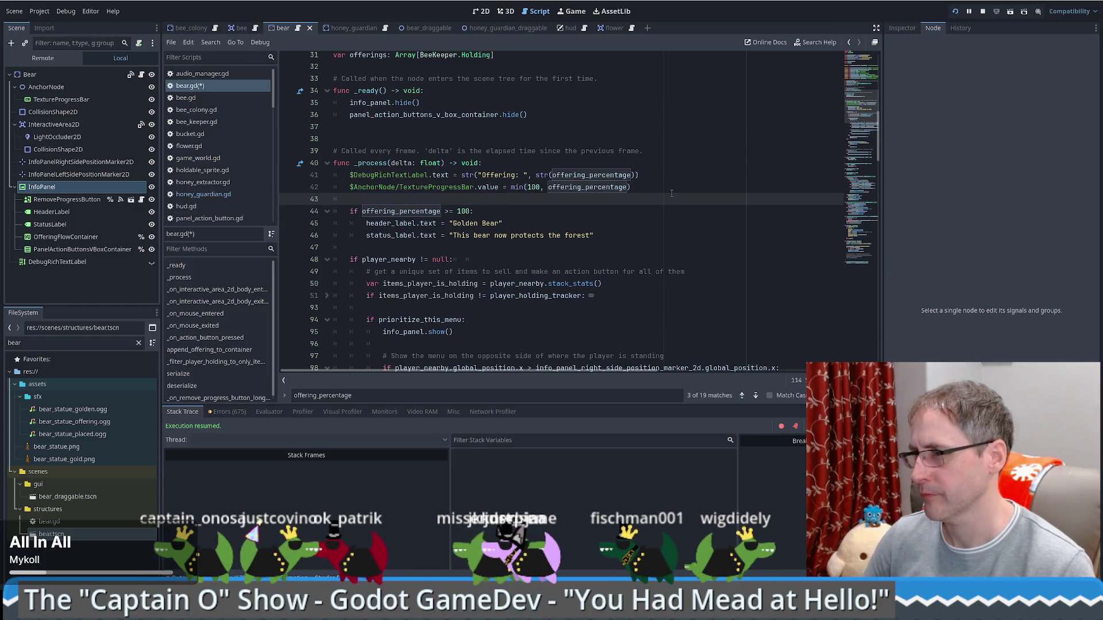
key(ctrl+v)
key(Return)
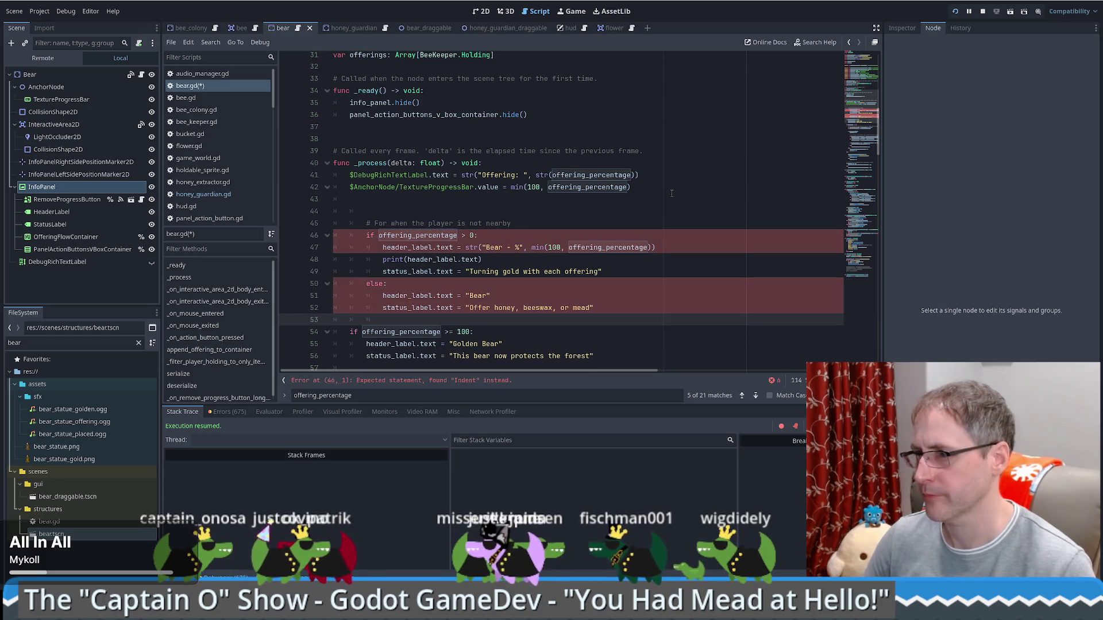
Dedent the pasted lines 45–52 and delete the leftover comment and blank line above them.
drag(606, 313, 626, 210)
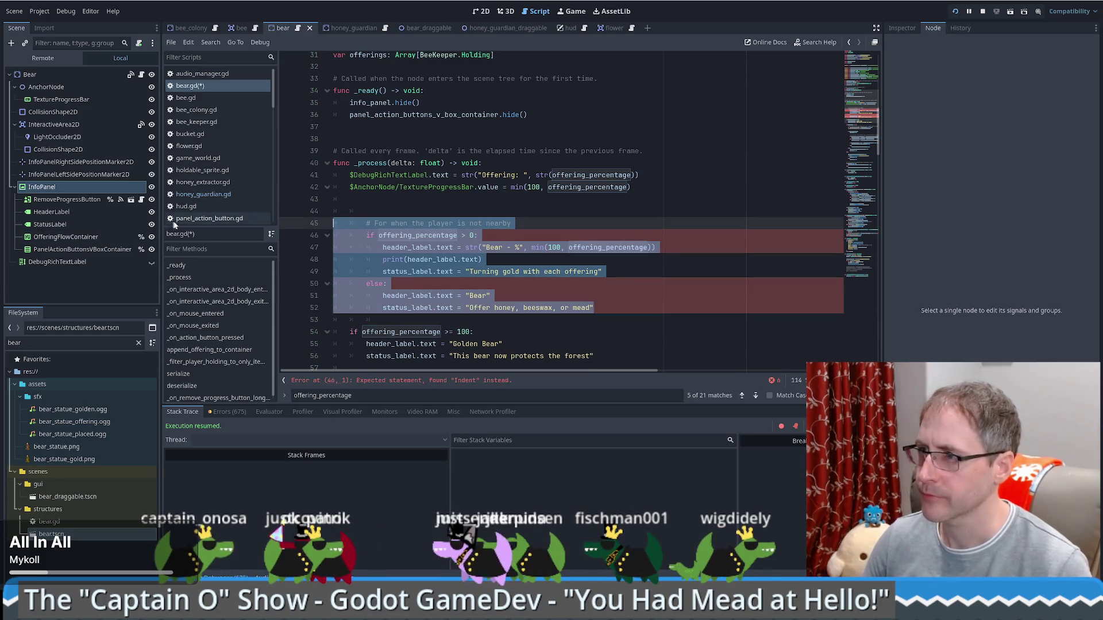
key(shift+Tab)
click(626, 209)
key(ctrl+shift+k)
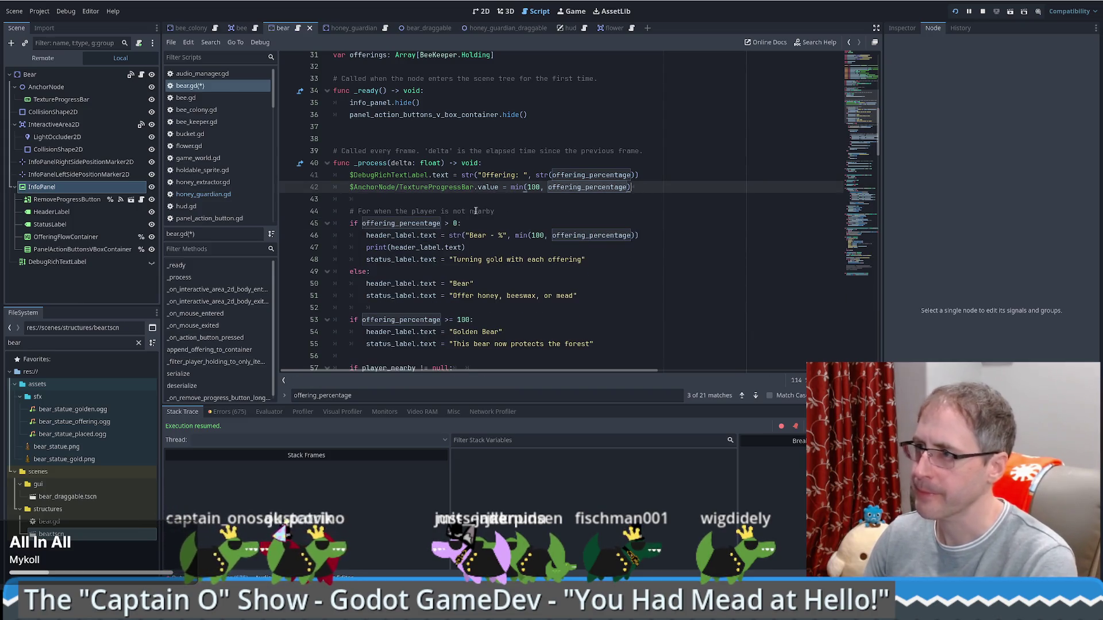
key(Up)
key(ctrl+shift+k)
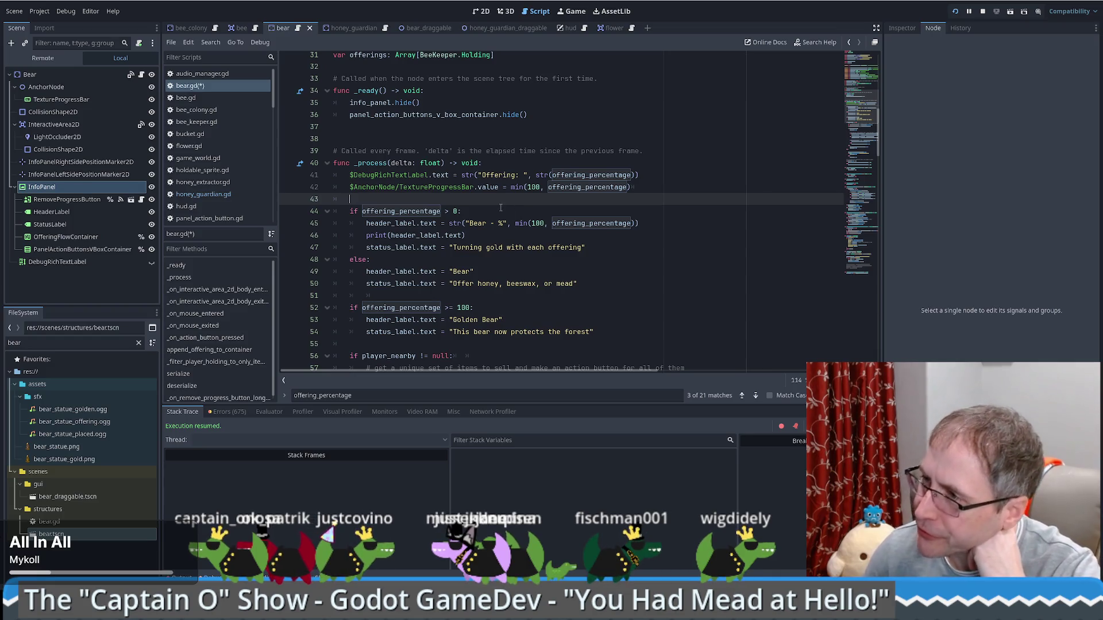
Review the 'Bear - ' header text in the moved block and save bear.gd.
drag(458, 223, 494, 222)
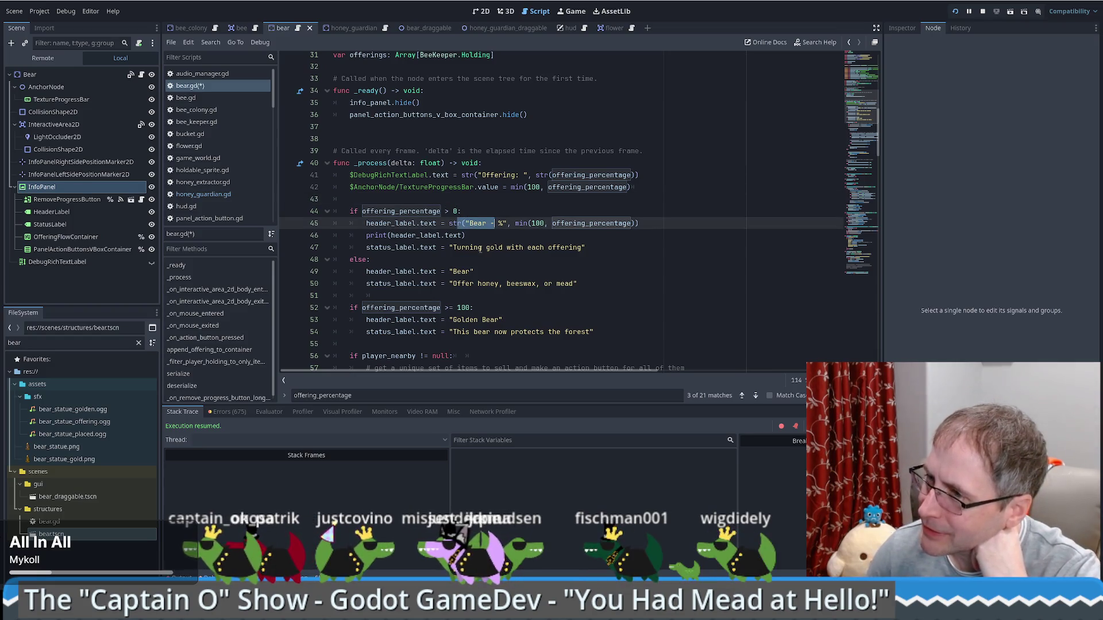
scroll(482, 249, down, 2)
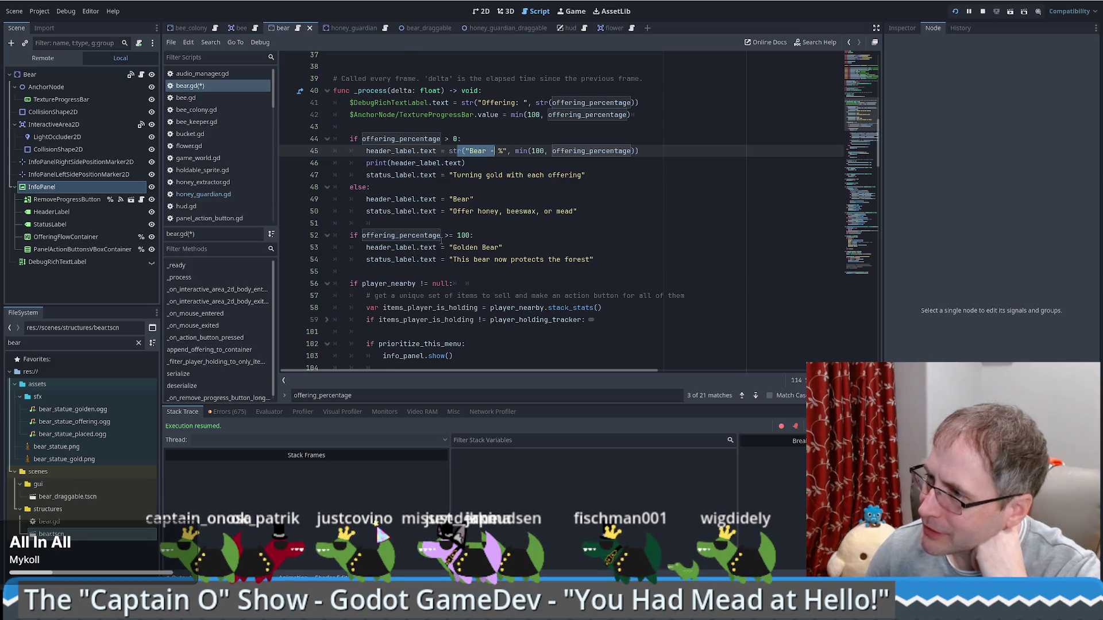
mouse_move(441, 241)
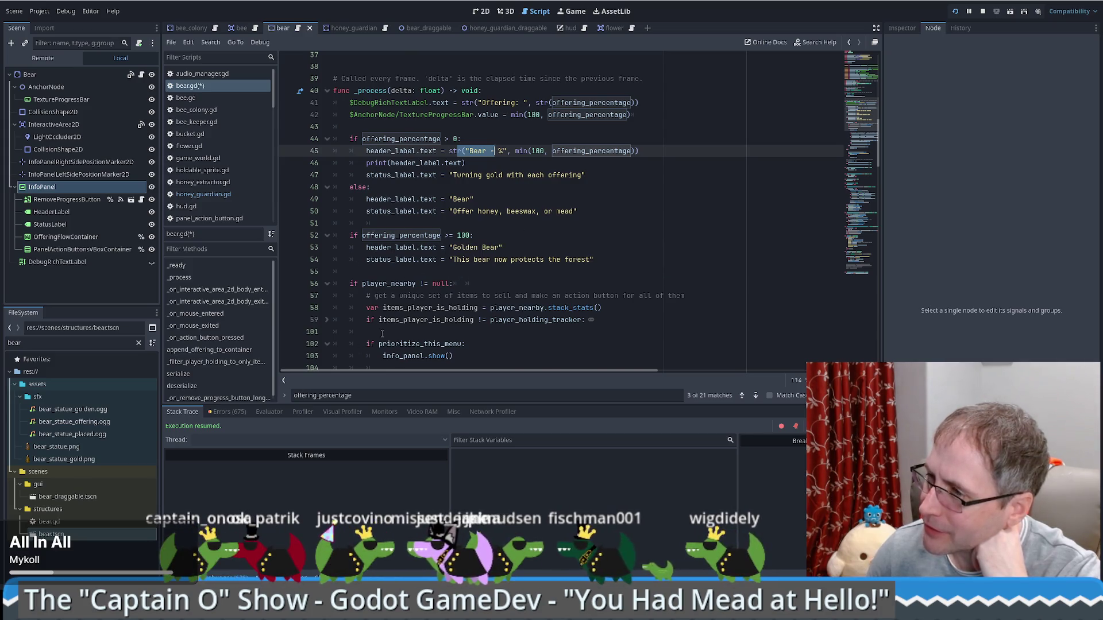
scroll(373, 314, down, 4)
scroll(358, 288, down, 7)
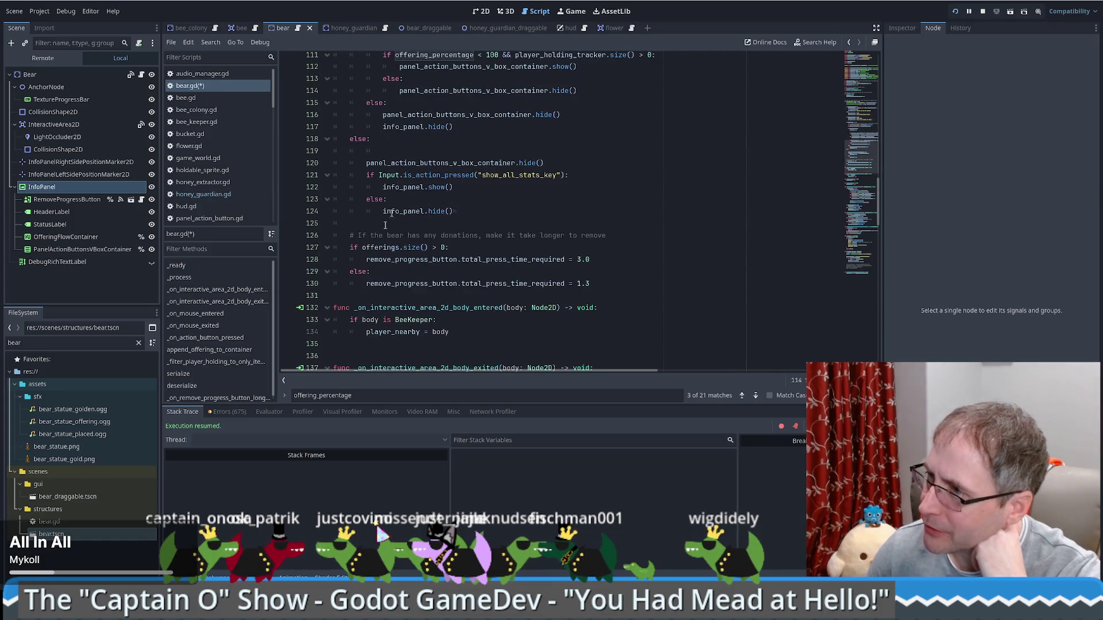
scroll(519, 216, down, 6)
scroll(523, 227, up, 11)
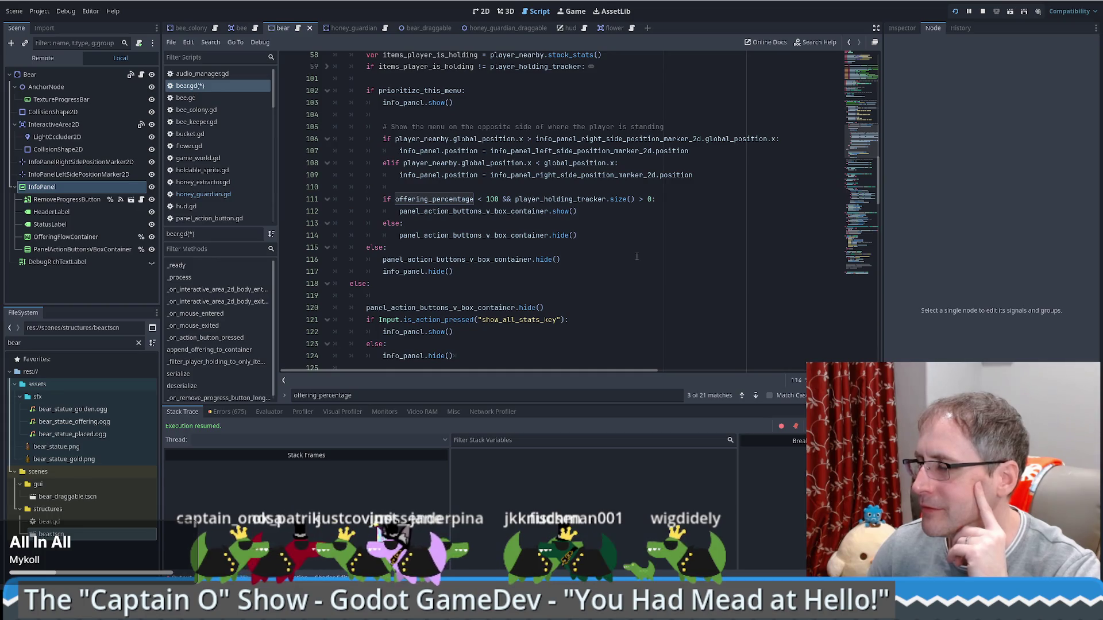
scroll(637, 255, up, 5)
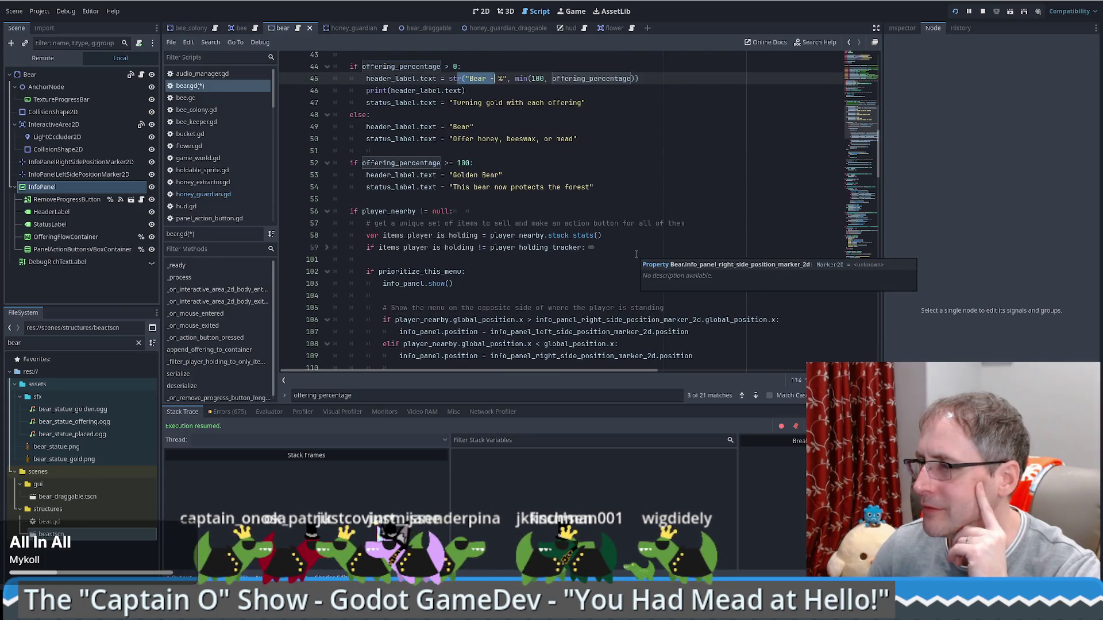
scroll(626, 265, down, 20)
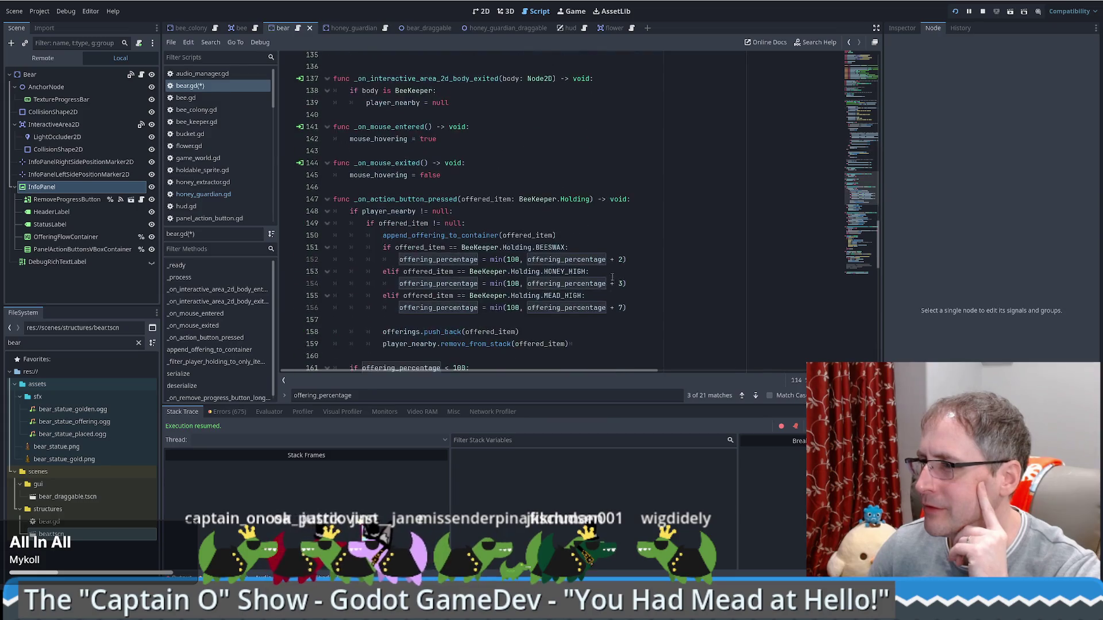
scroll(615, 275, up, 20)
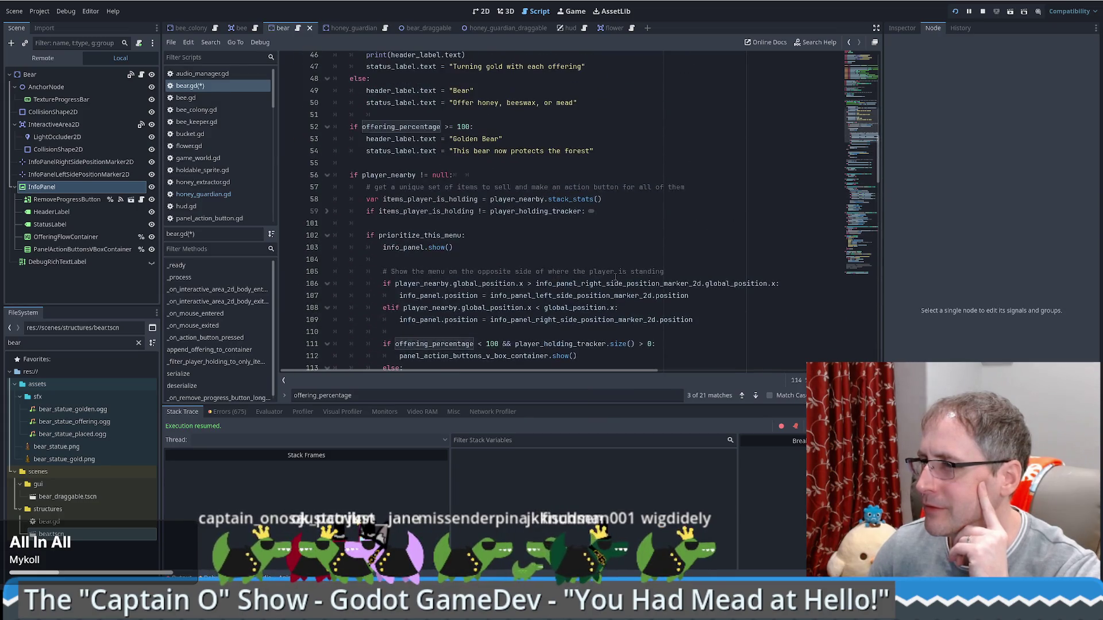
scroll(612, 278, up, 3)
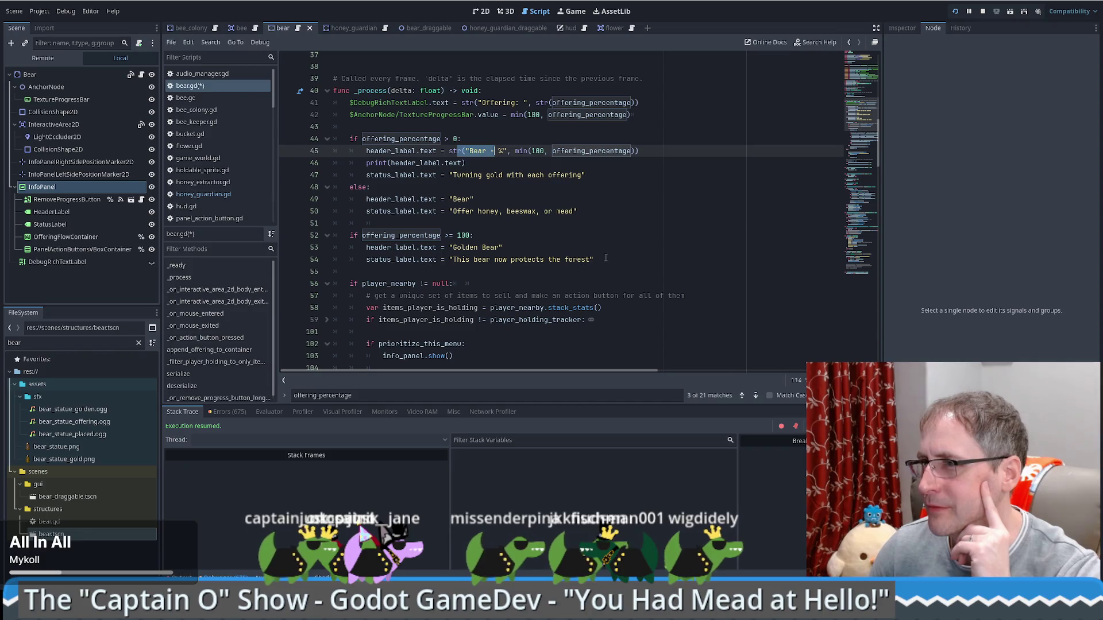
click(606, 258)
key(ctrl+s)
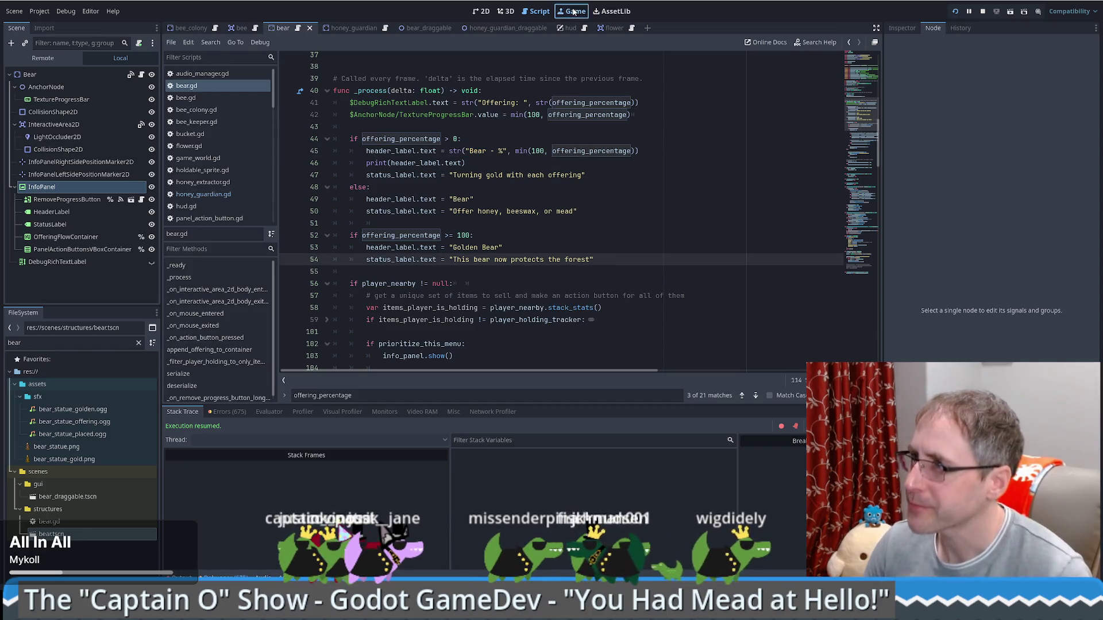
Run the game and load the save to check the bear panel, then expand the fold at line 59.
click(574, 11)
click(728, 83)
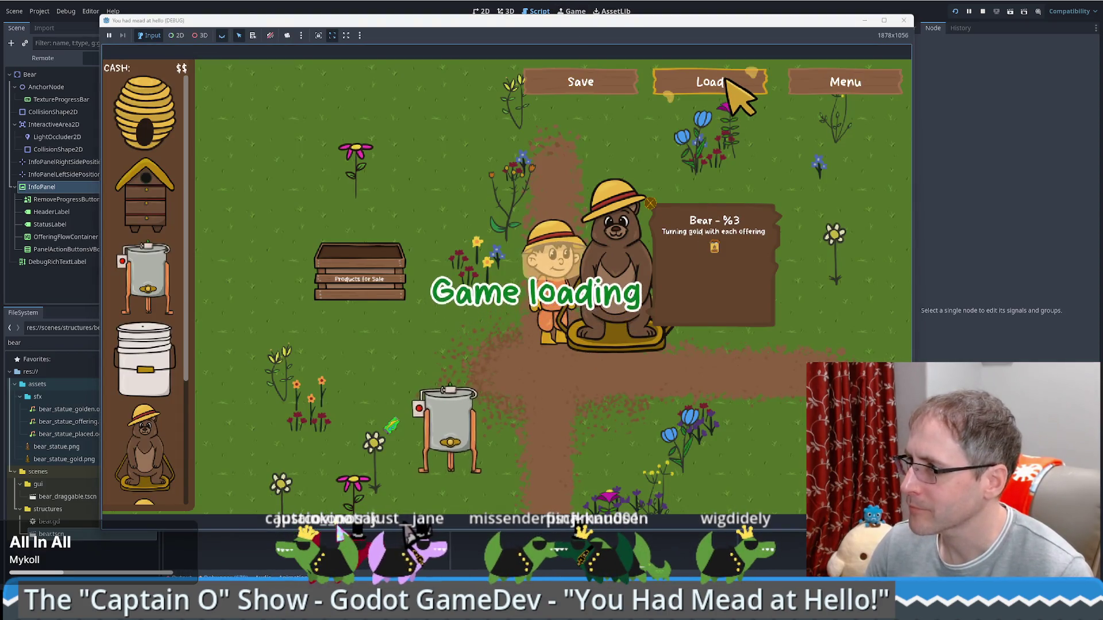
click(483, 425)
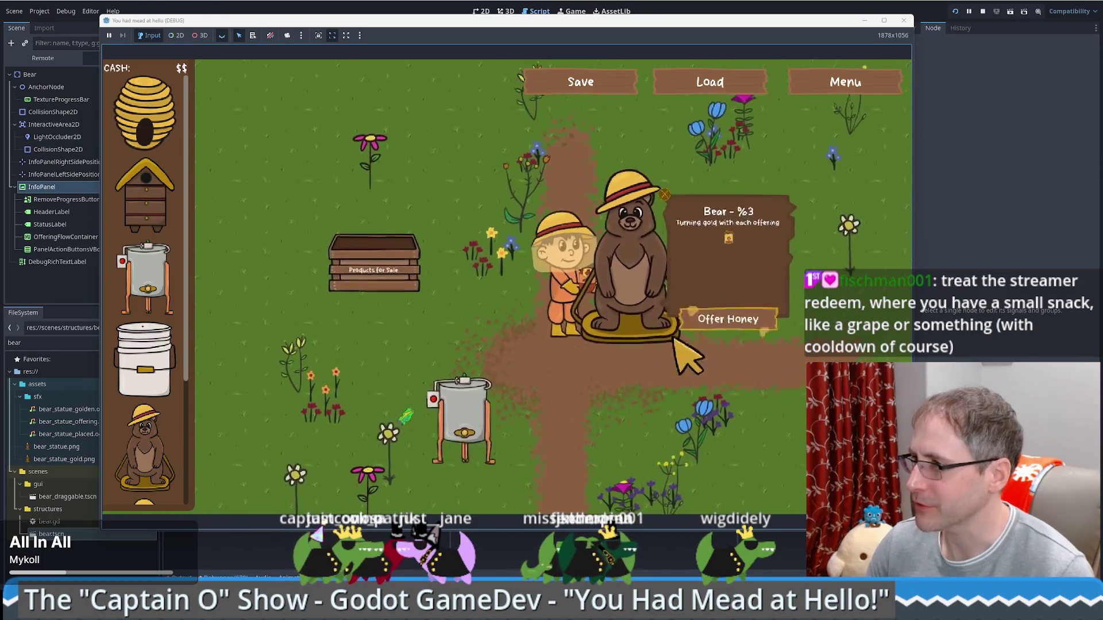
key(alt+Tab)
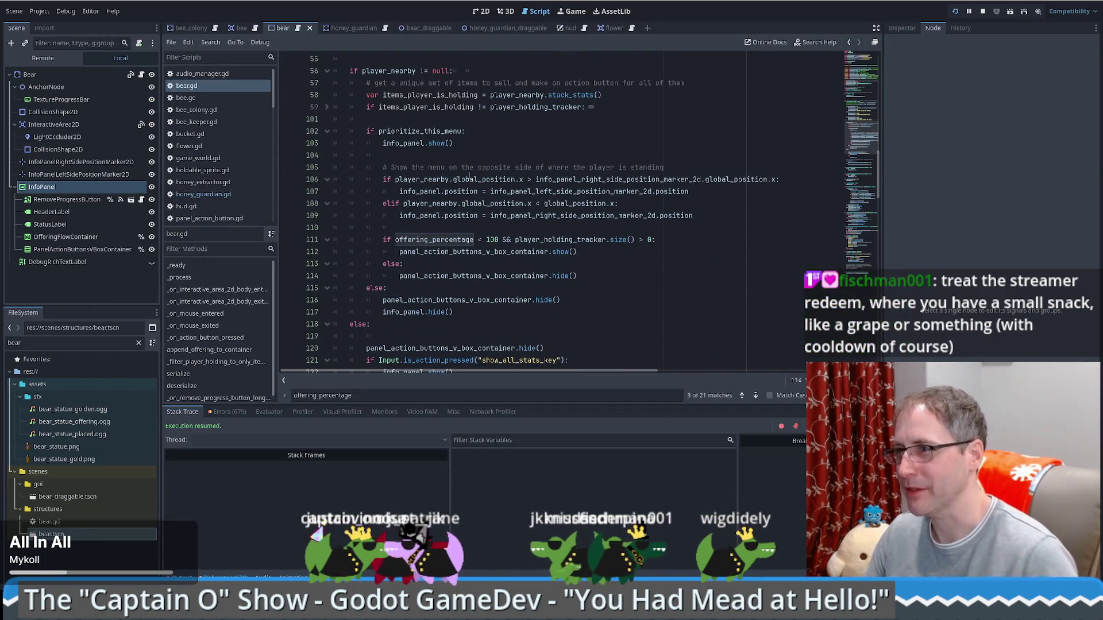
click(326, 107)
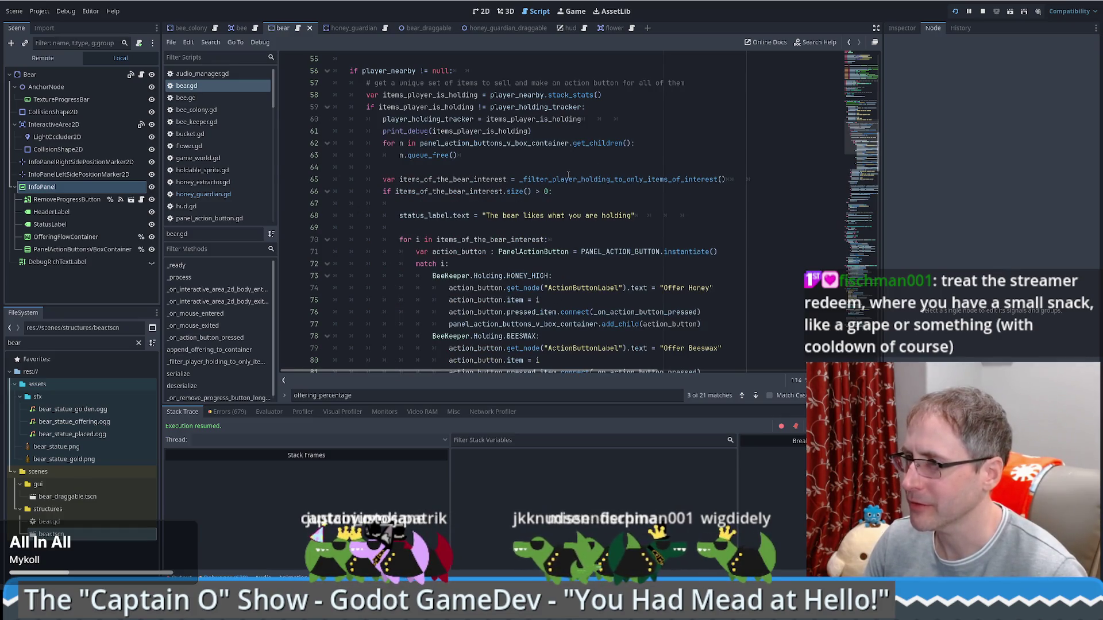
scroll(568, 174, down, 10)
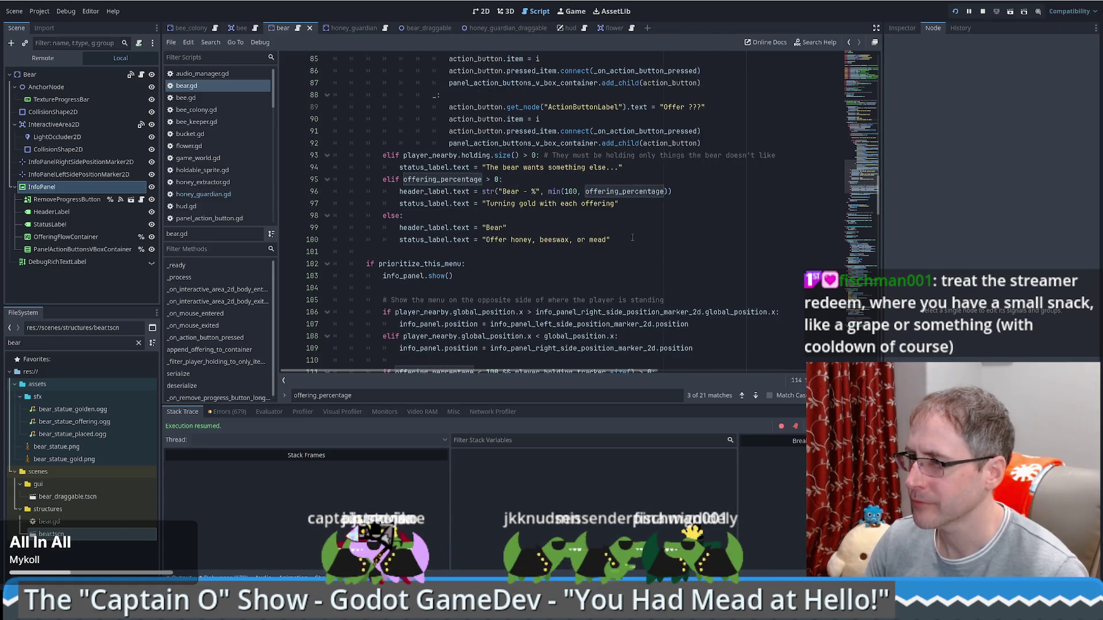
click(573, 12)
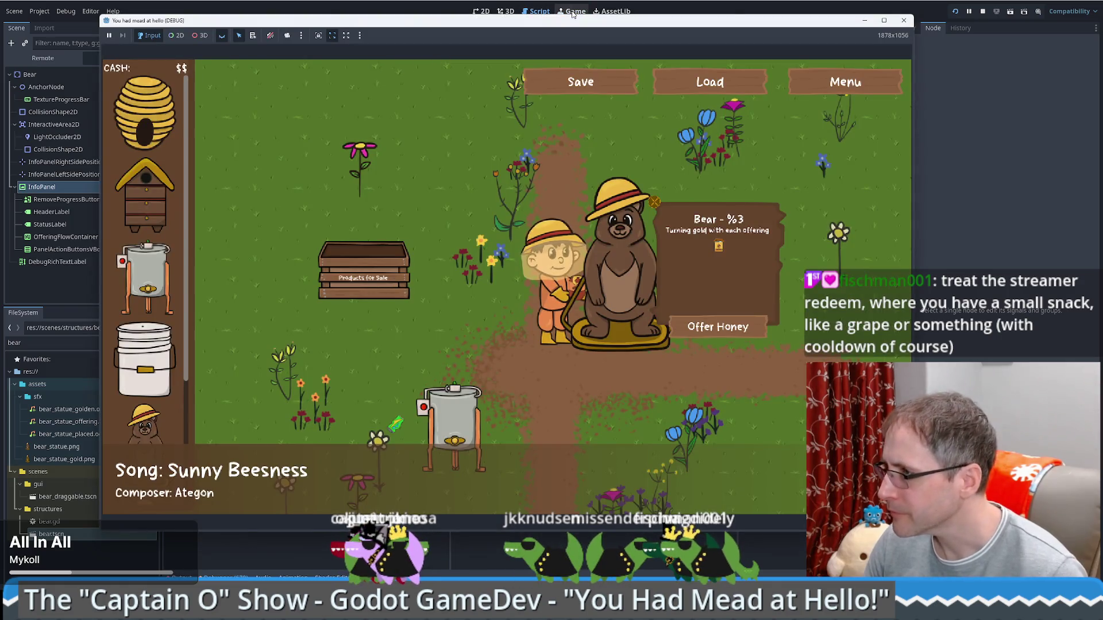
click(539, 12)
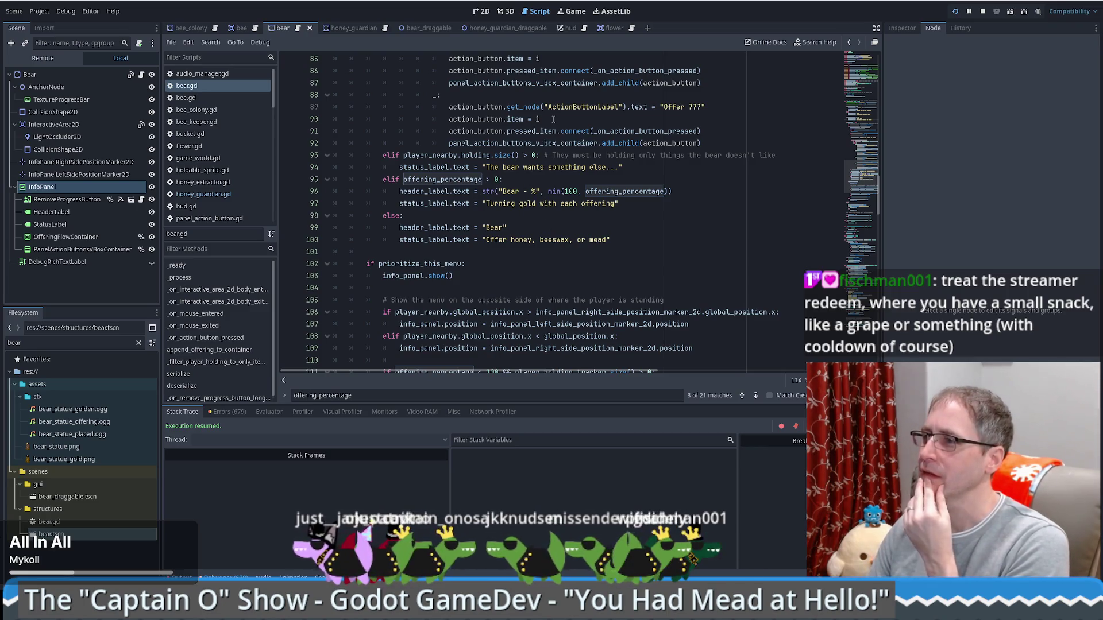
Walk the farmer to the products box to sell honey, then back to the bear.
click(573, 12)
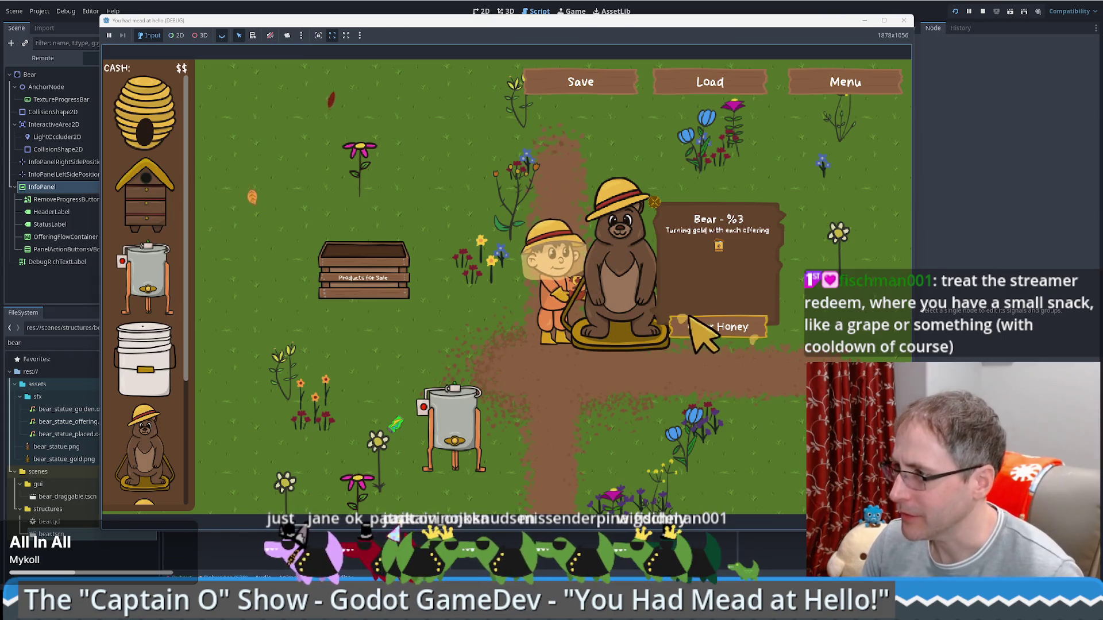
key(a)
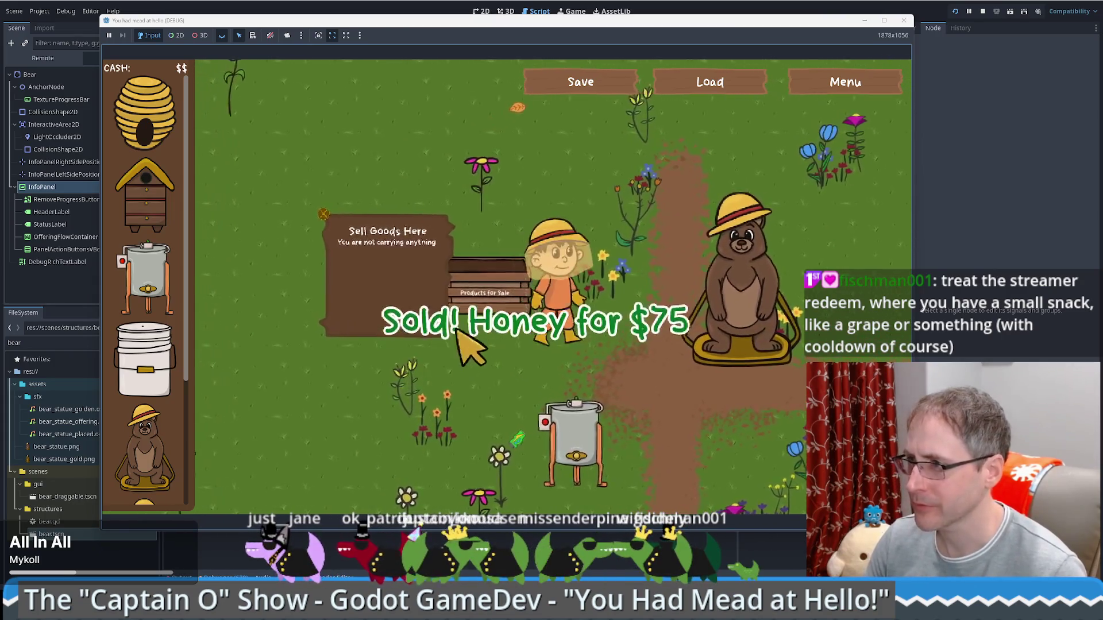
key(d)
key(w)
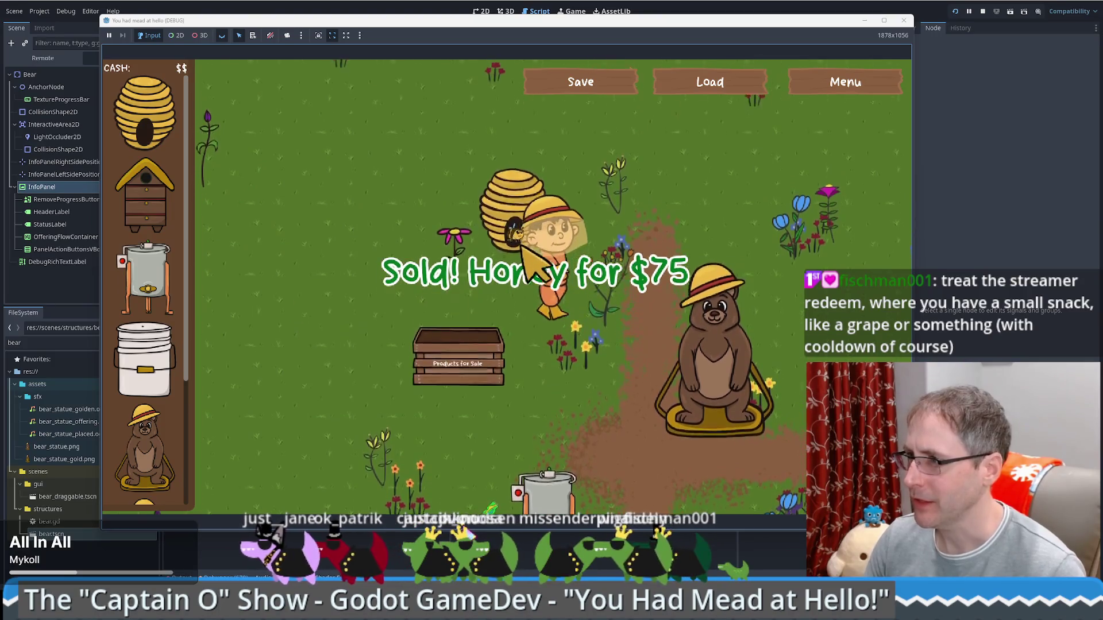
key(s)
key(d)
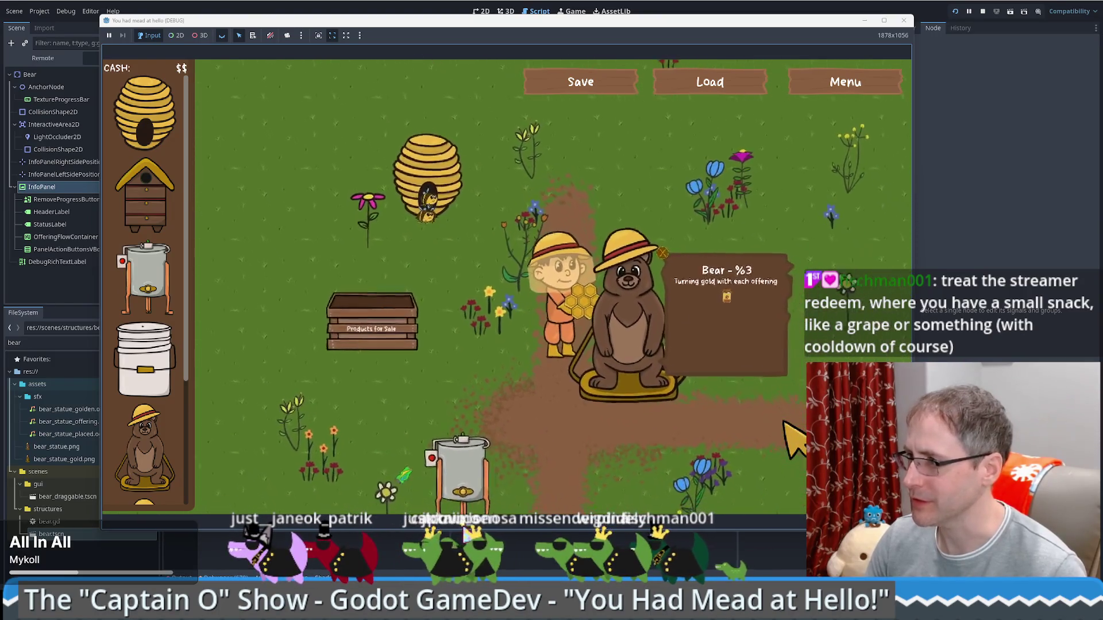
key(alt+Tab)
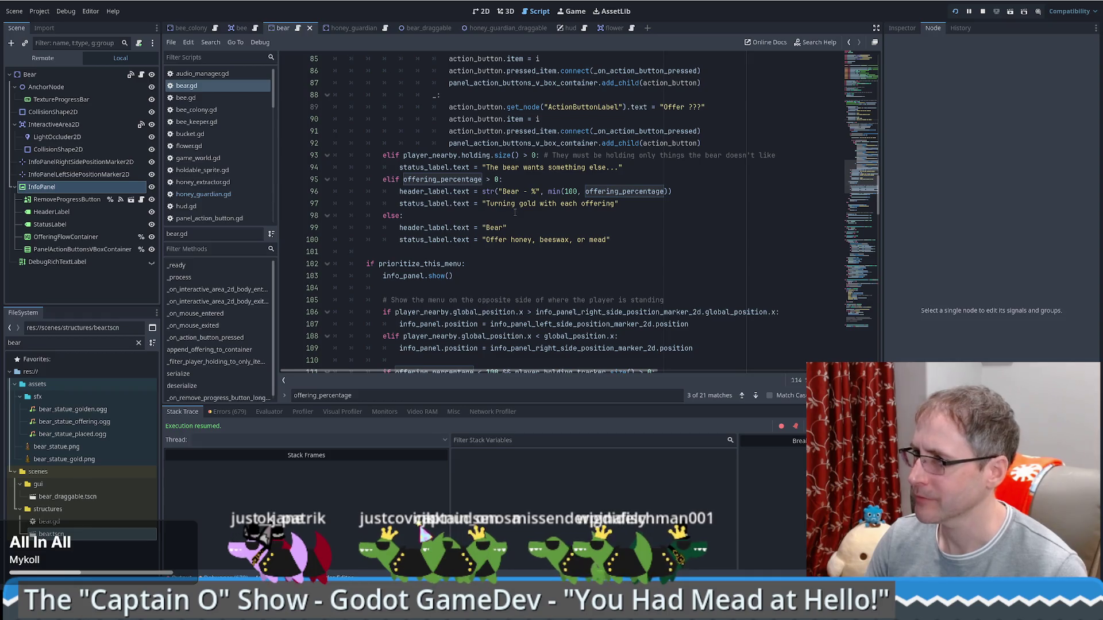
Delete a stray 'w' on line 54, fold the line-66 offer-button block, and mark lines 54–93.
text(w protects the forest"w)
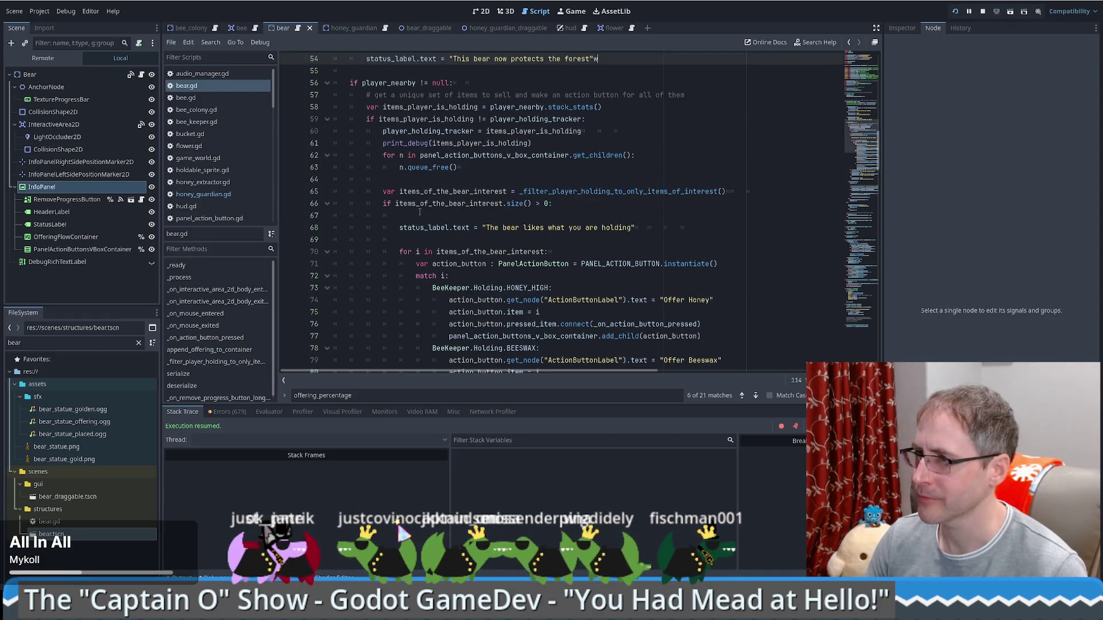
key(BackSpace)
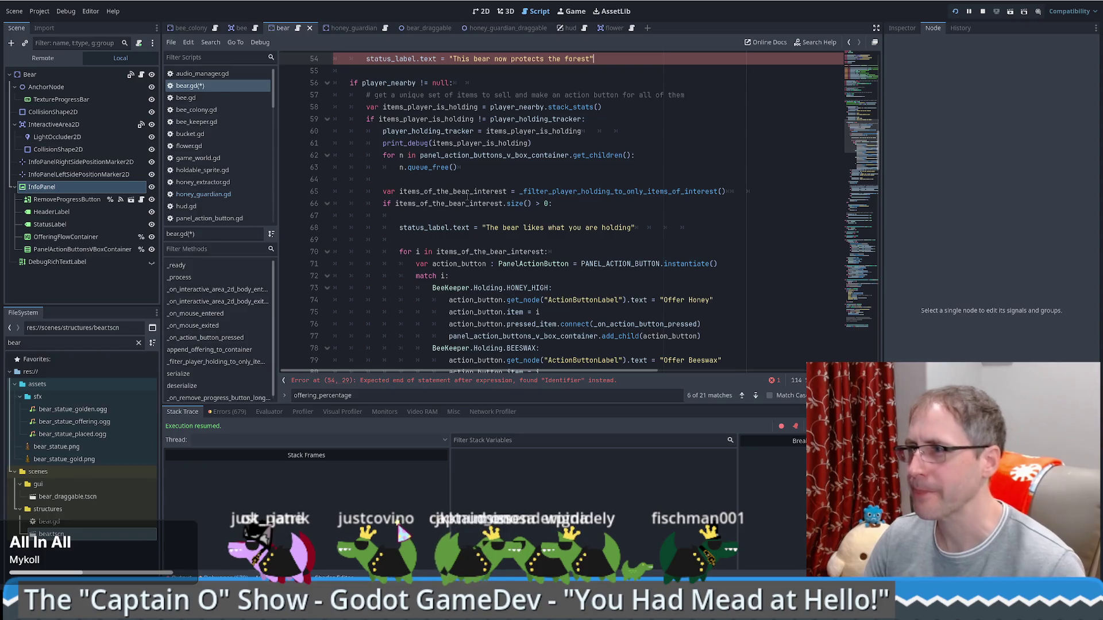
scroll(566, 195, down, 1)
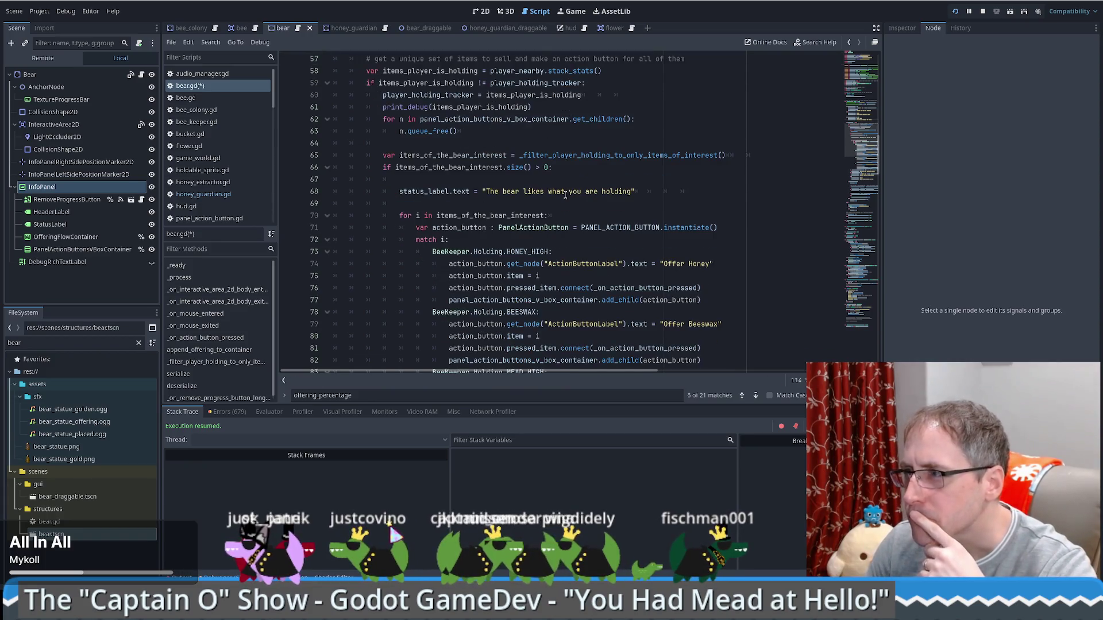
scroll(427, 202, up, 6)
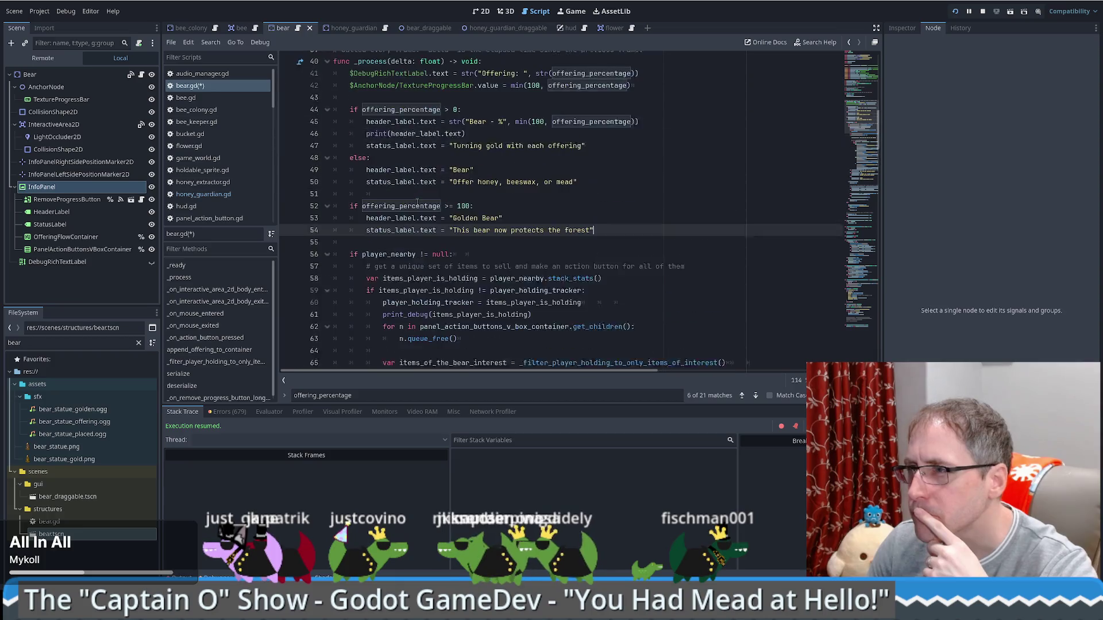
scroll(424, 252, down, 5)
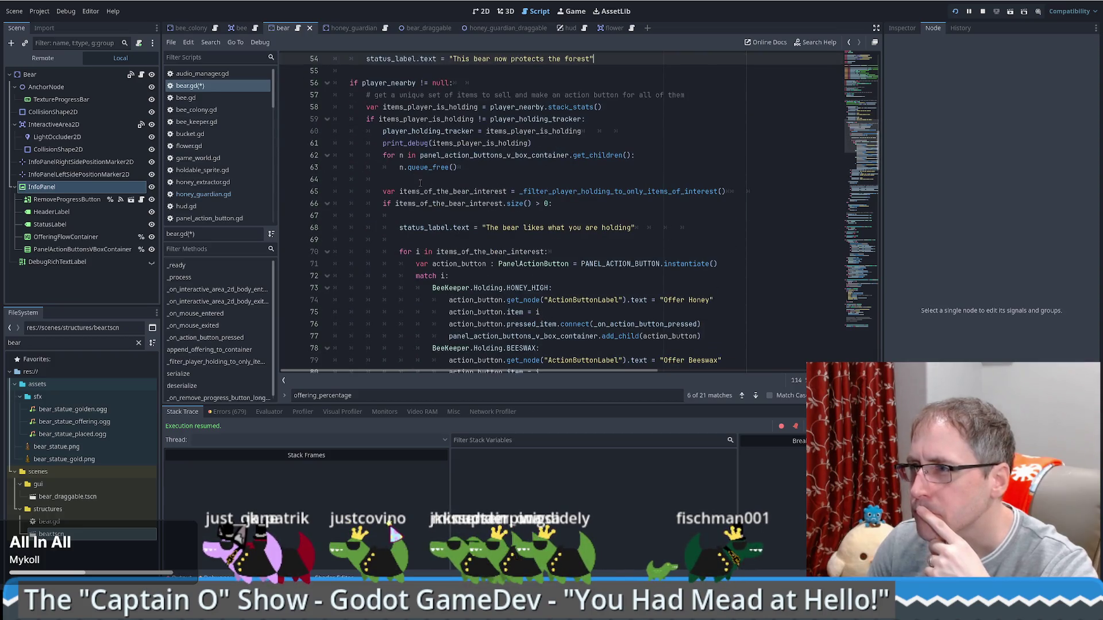
click(327, 205)
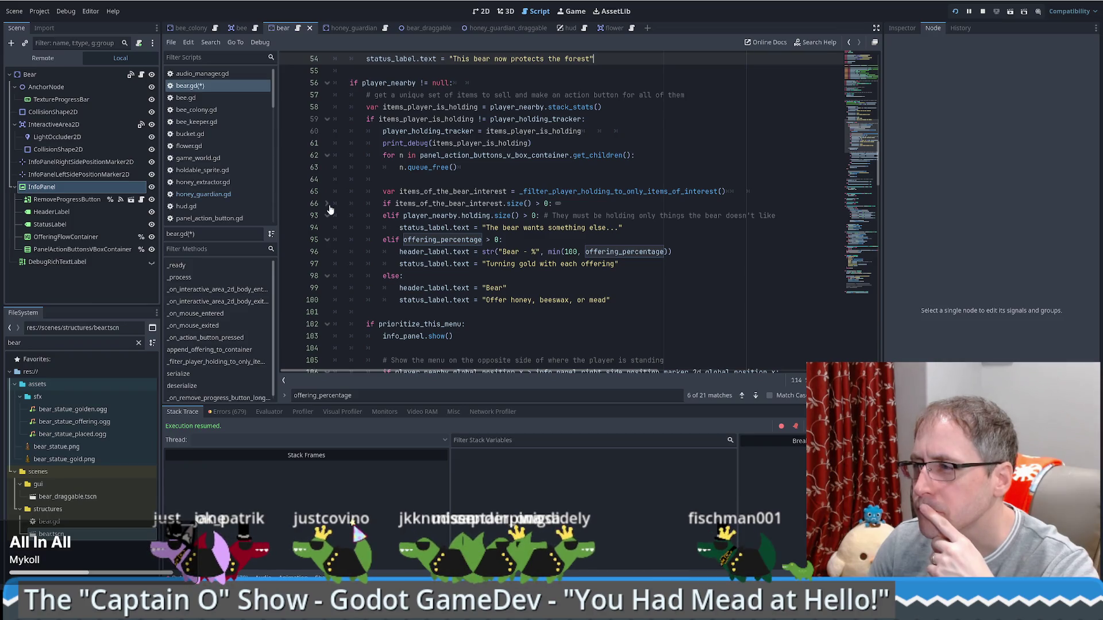
shift+click(290, 219)
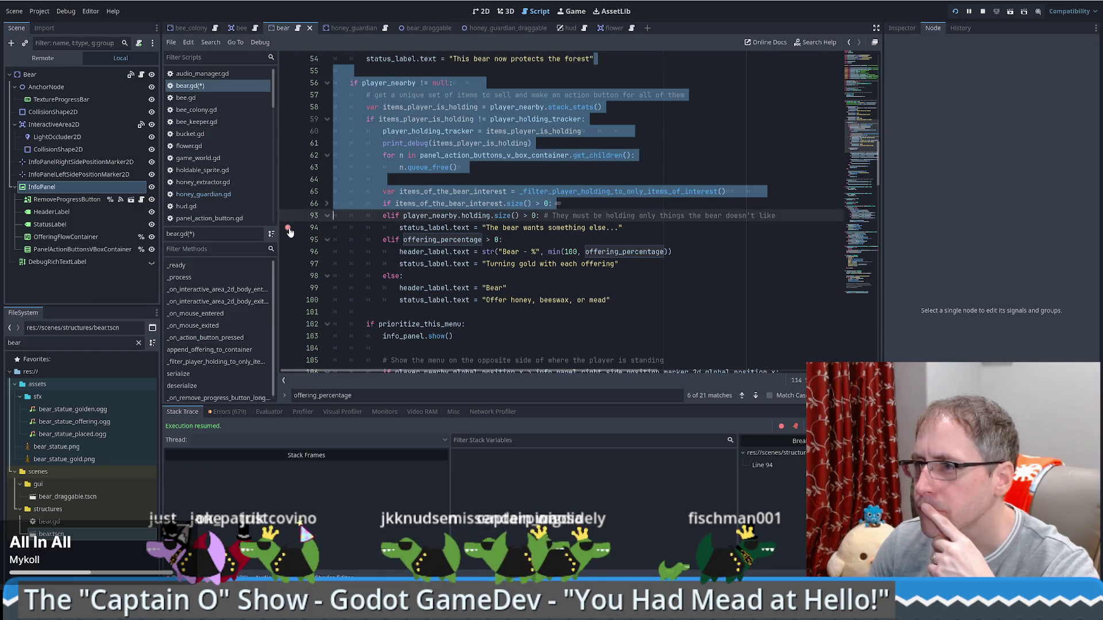
shift+click(286, 232)
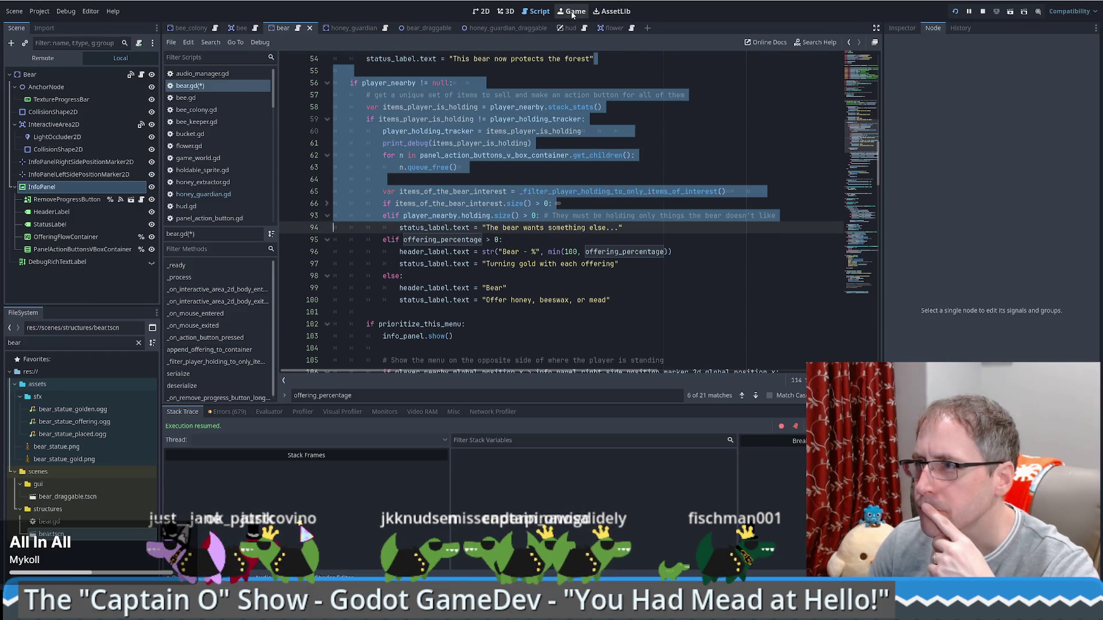
click(573, 11)
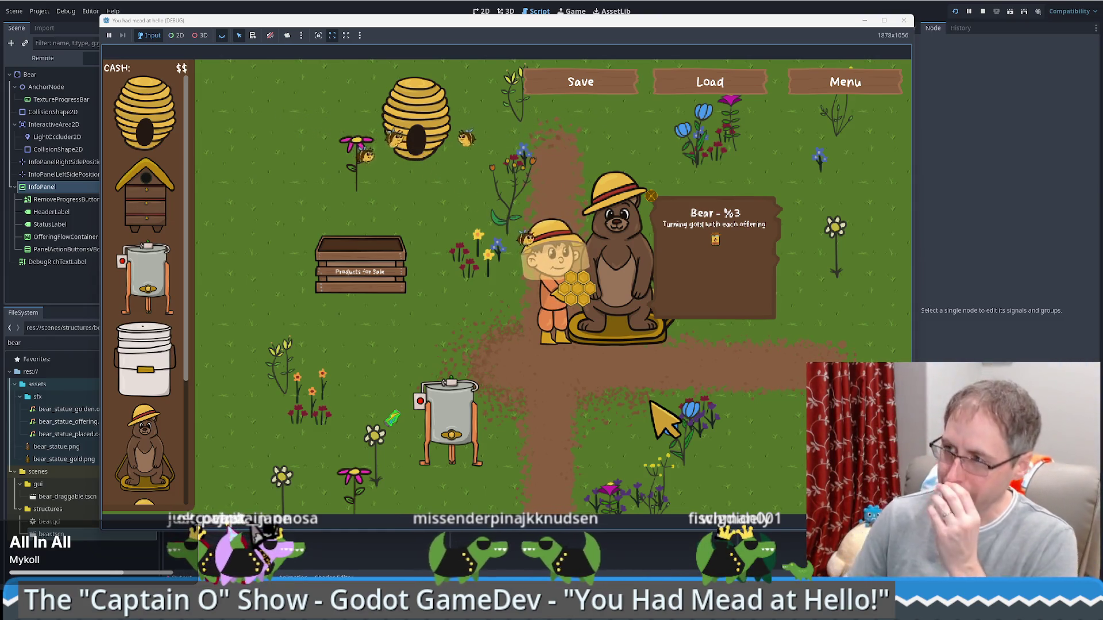
click(707, 2)
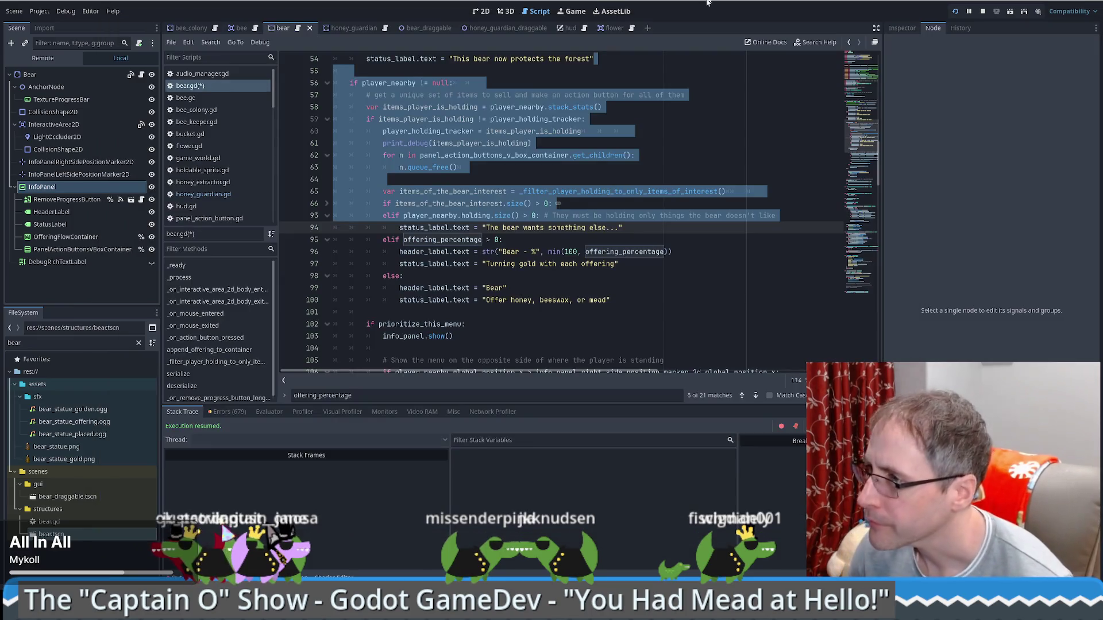
scroll(628, 226, up, 4)
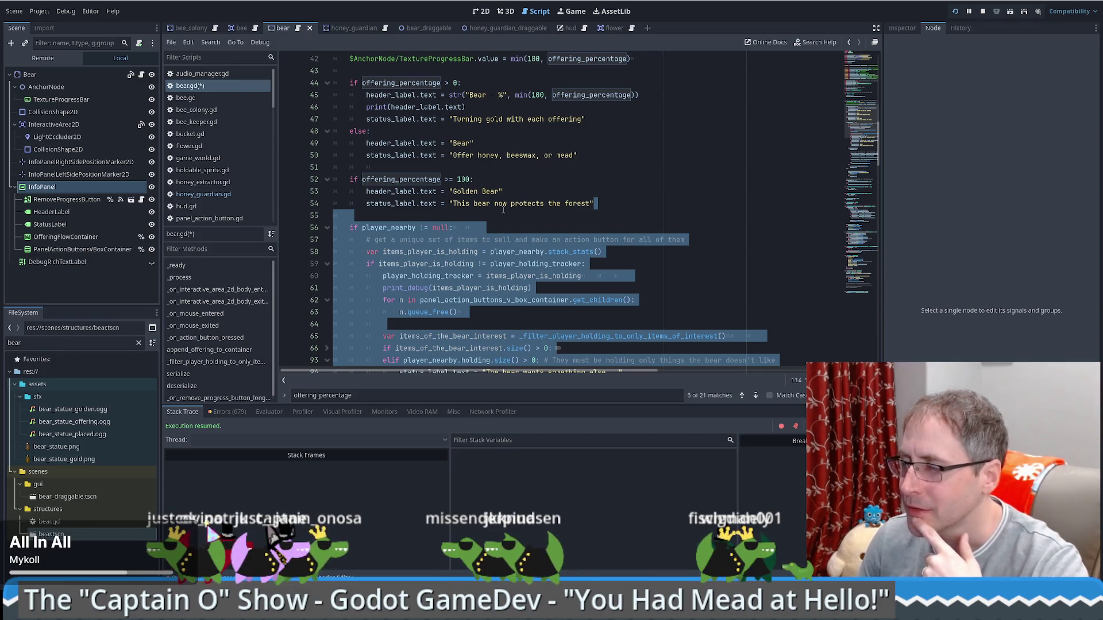
click(292, 230)
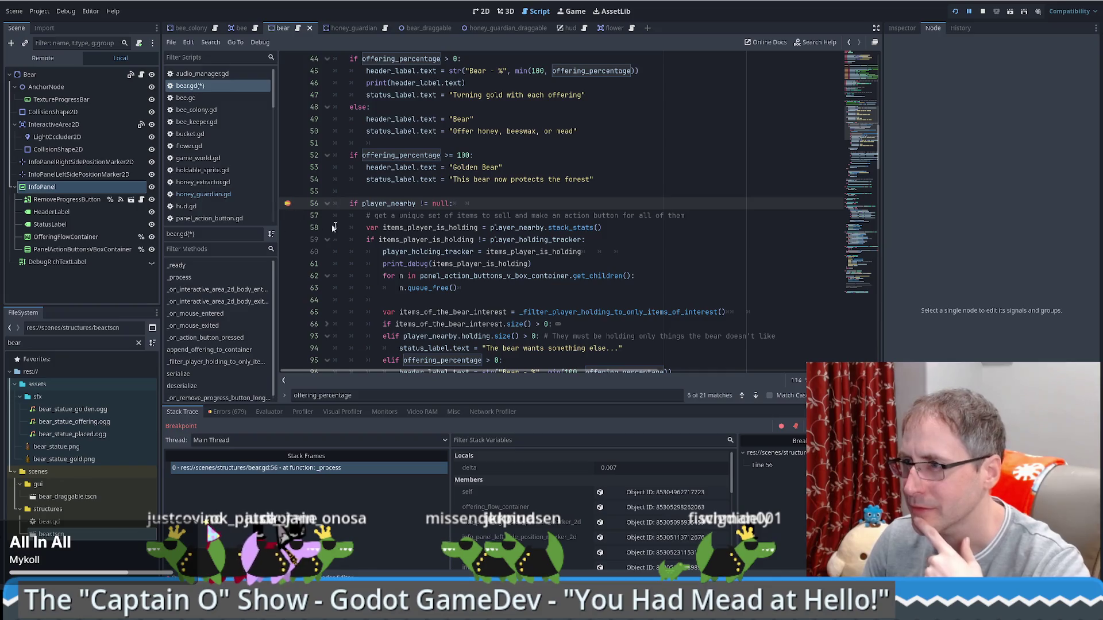
key(F10)
key(F10)
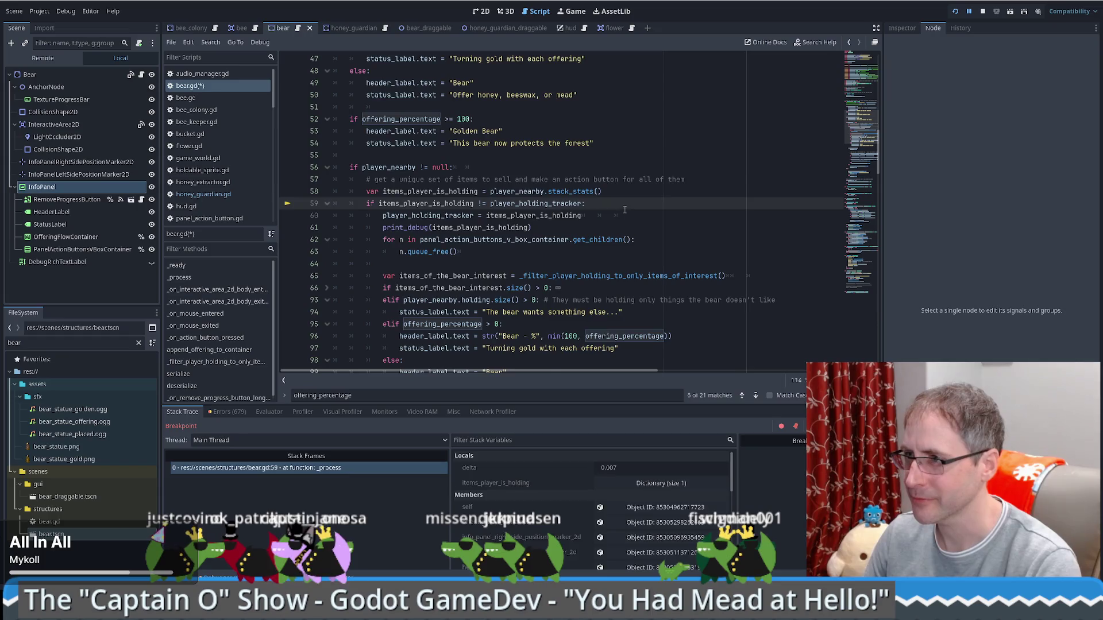
key(F10)
key(F10)
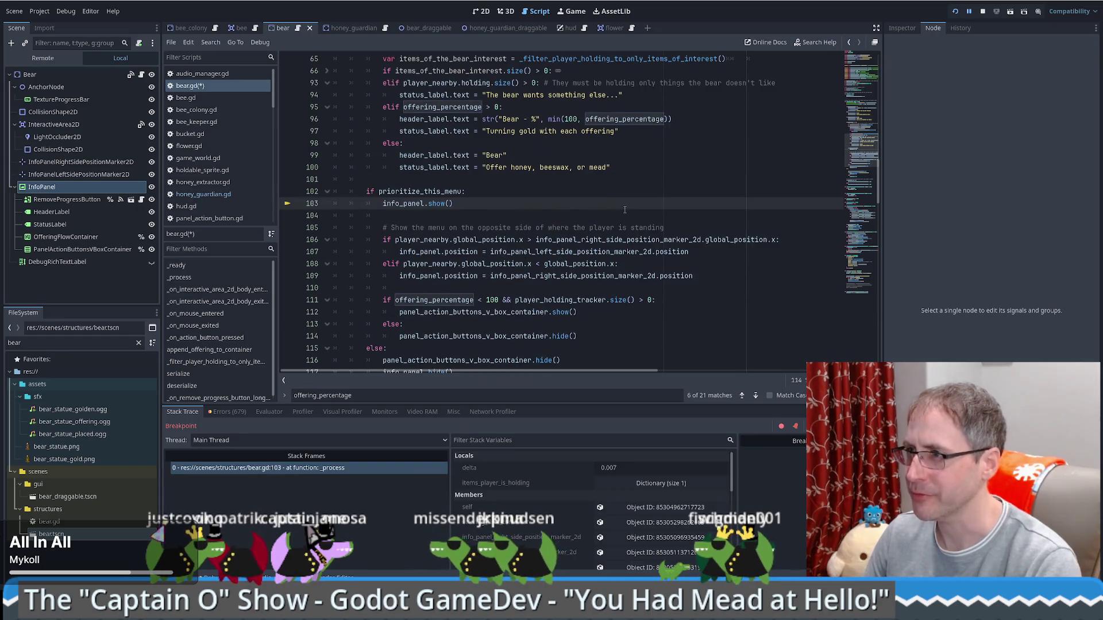
scroll(619, 206, up, 3)
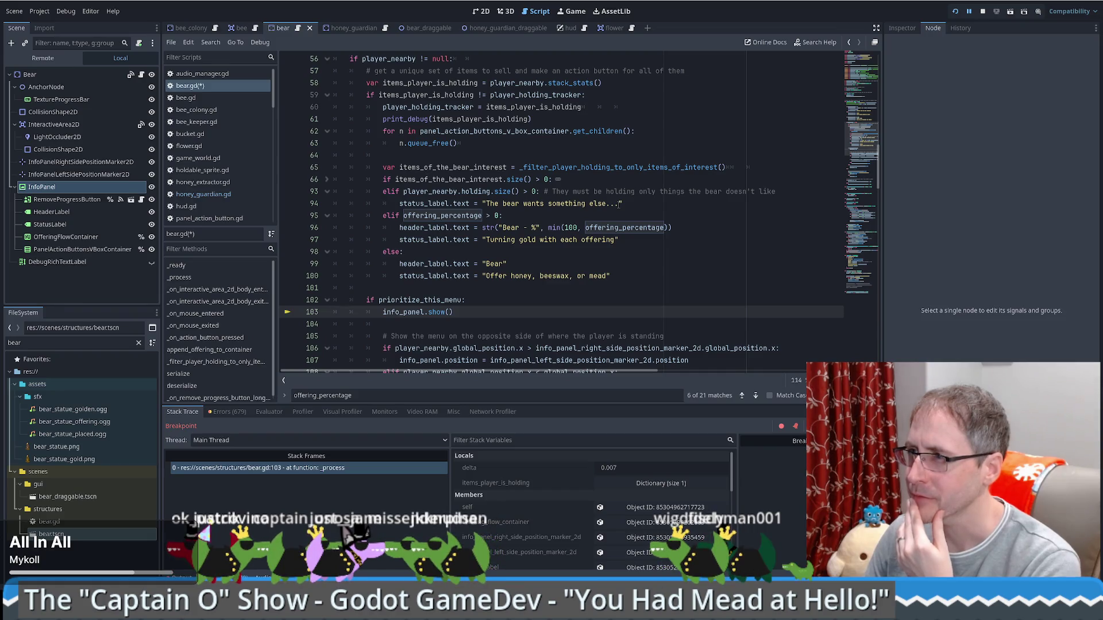
mouse_move(454, 95)
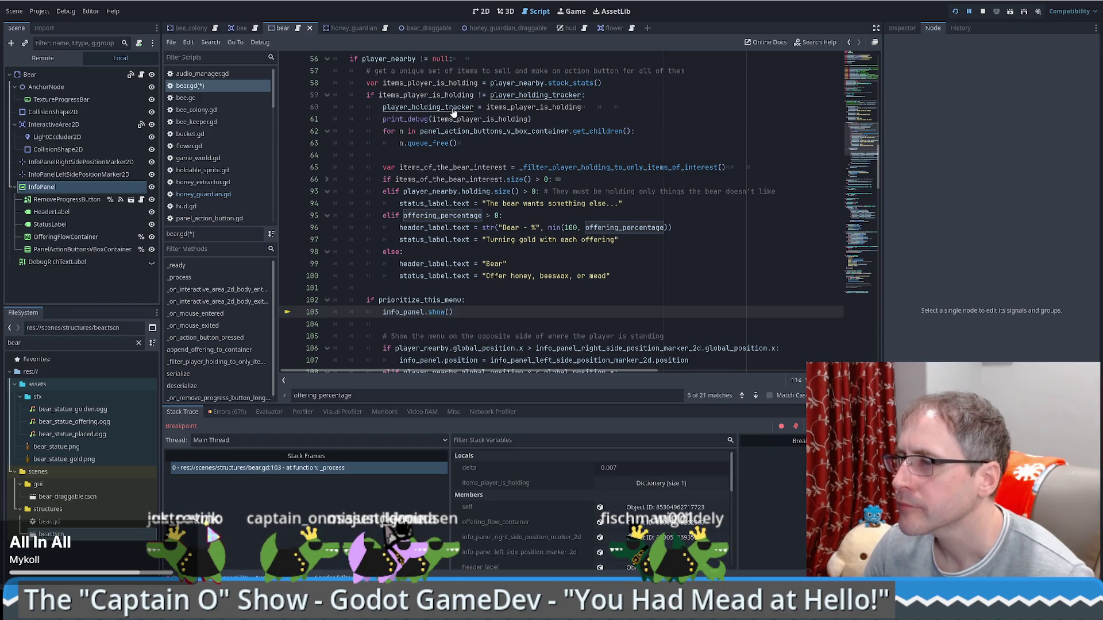
Resume the game from the breakpoint and sell the honeycomb at the sales crate for $50.
click(568, 17)
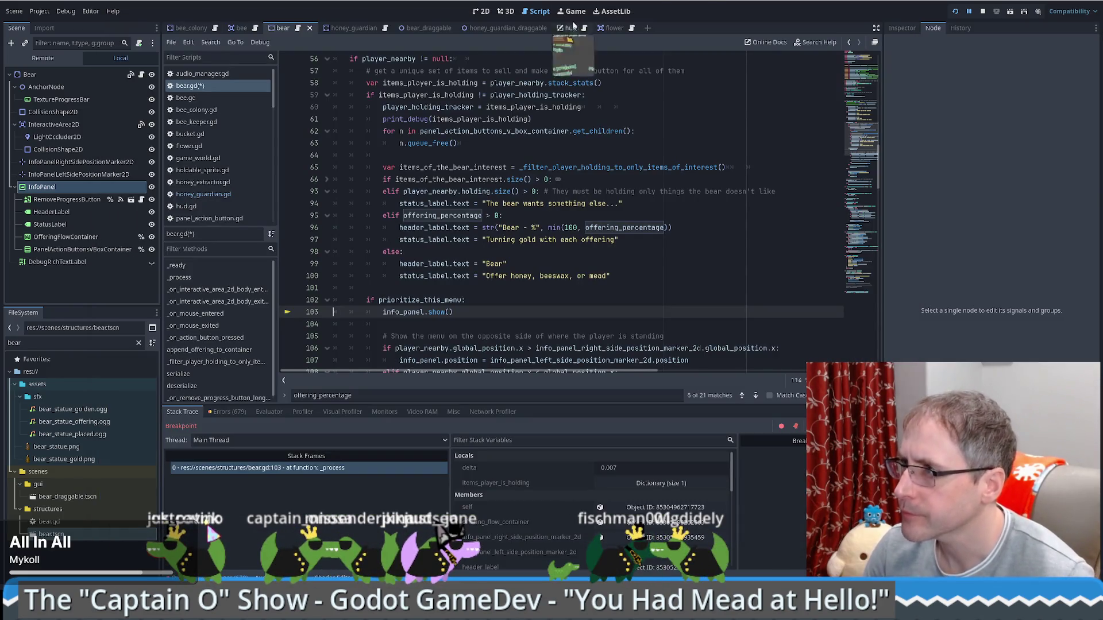
click(567, 11)
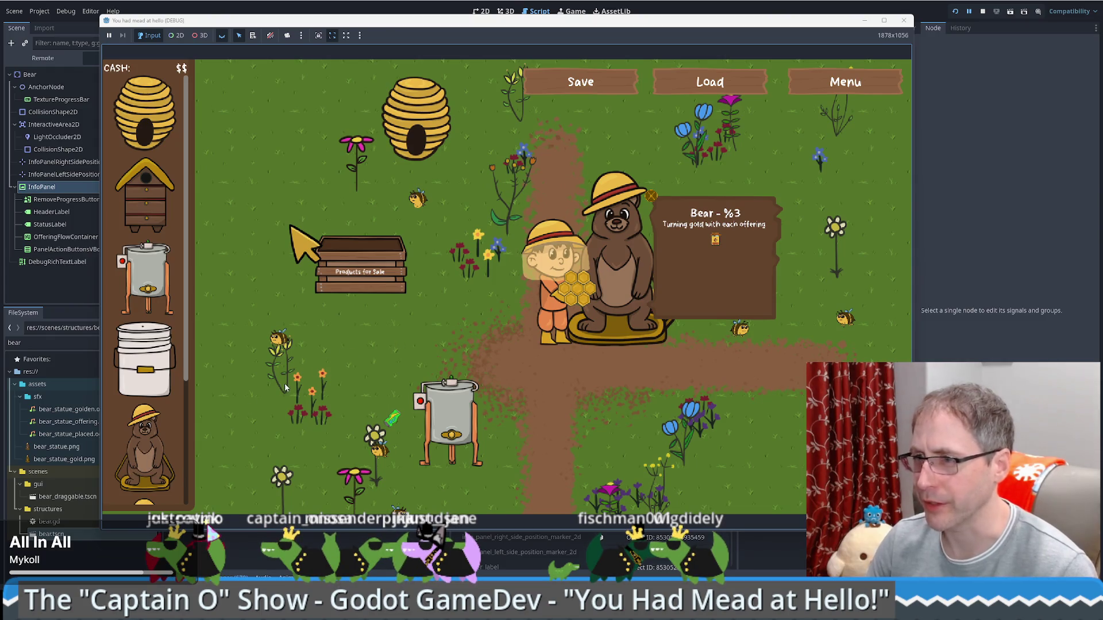
key(F12)
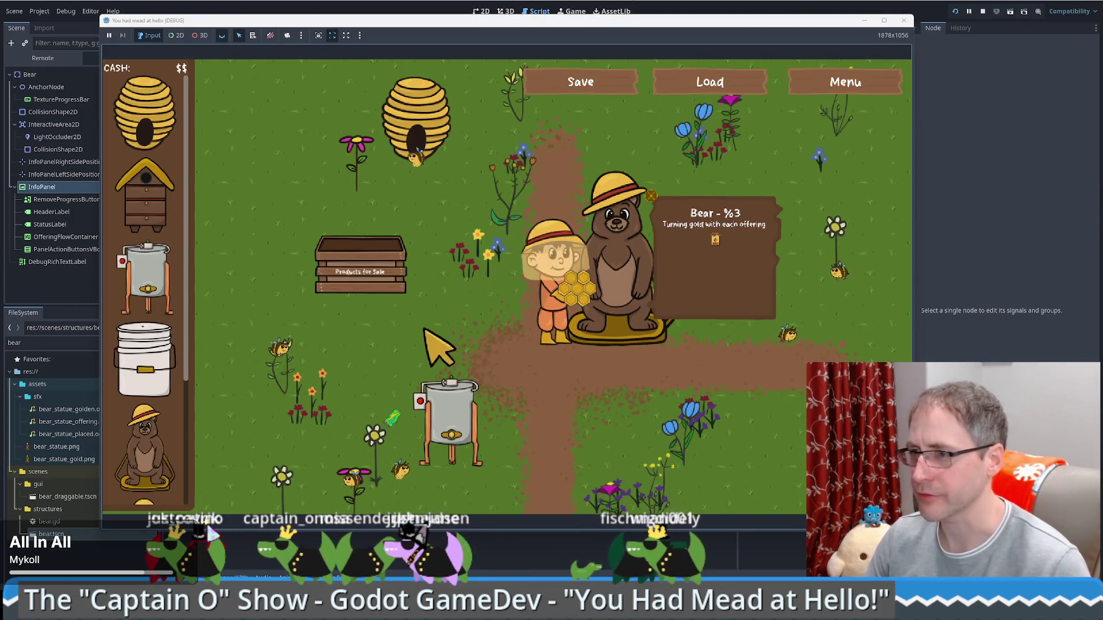
key(a)
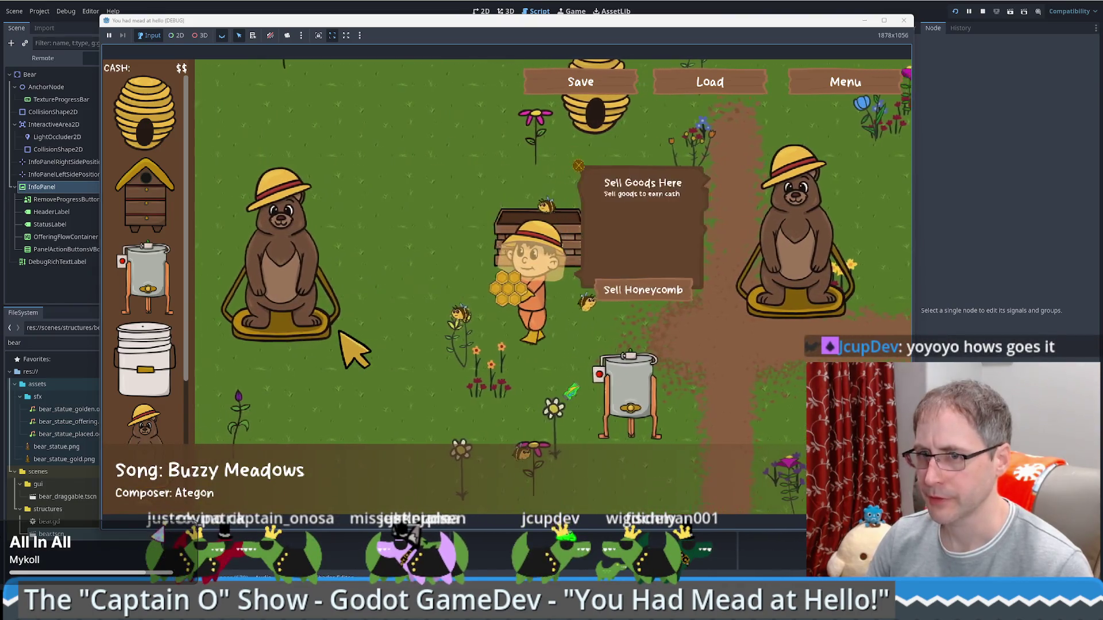
key(a)
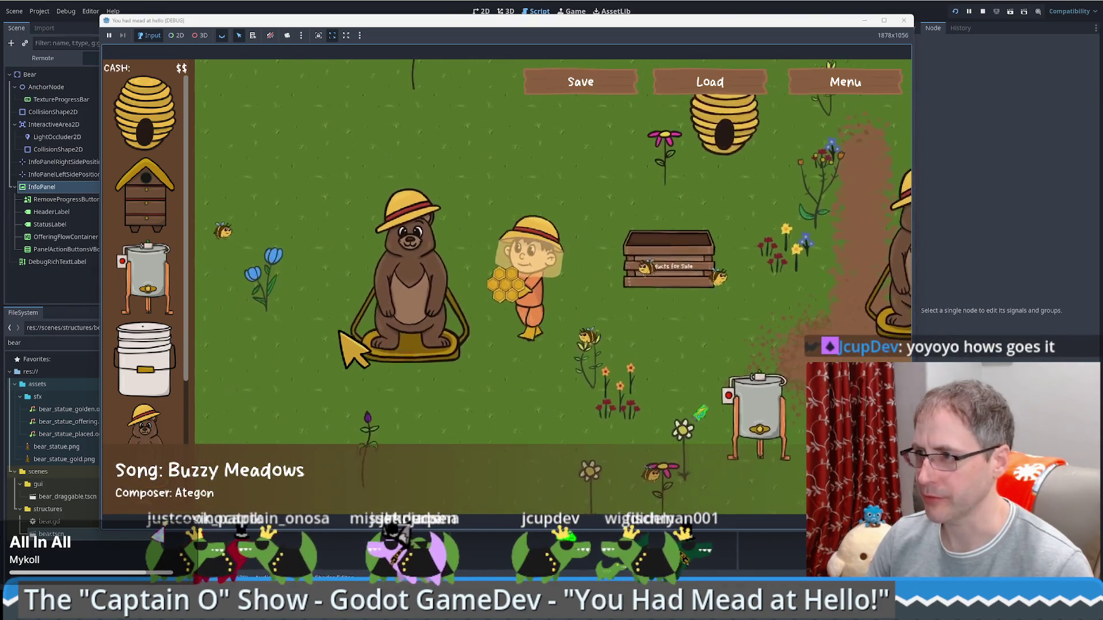
key(d)
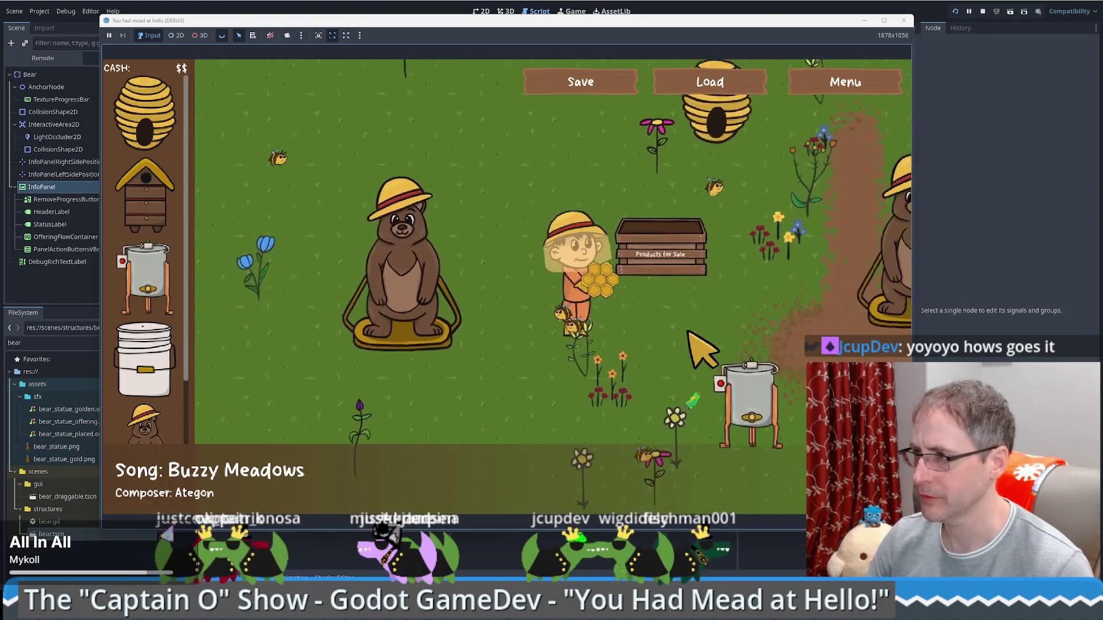
click(710, 330)
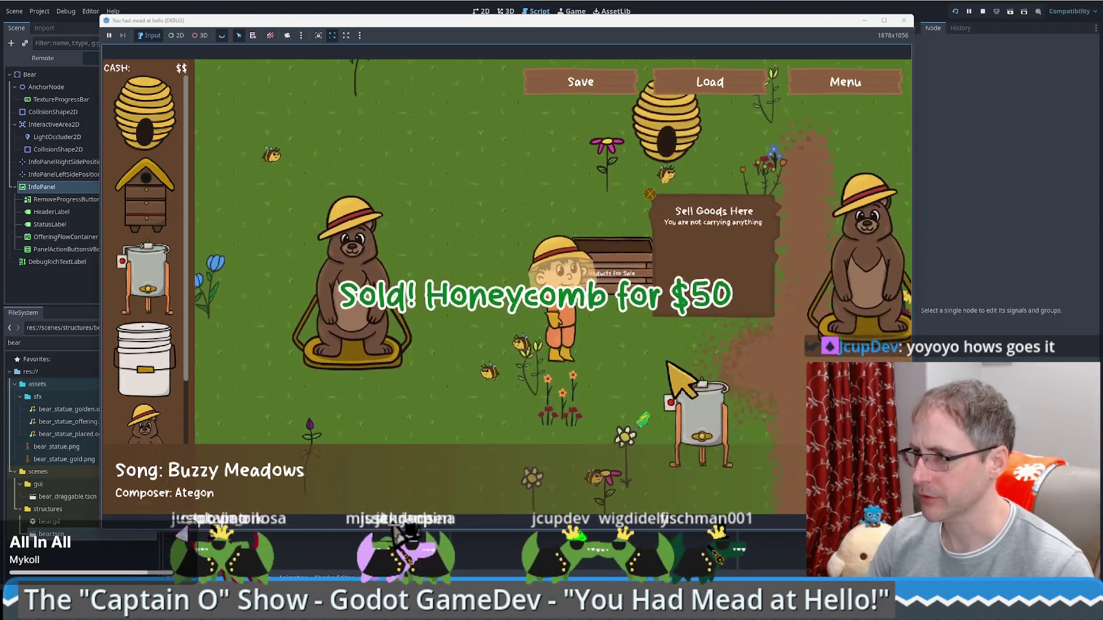
Walk the beekeeper to and from the bear statue until its panel reads 'Bear - %5'.
key(s)
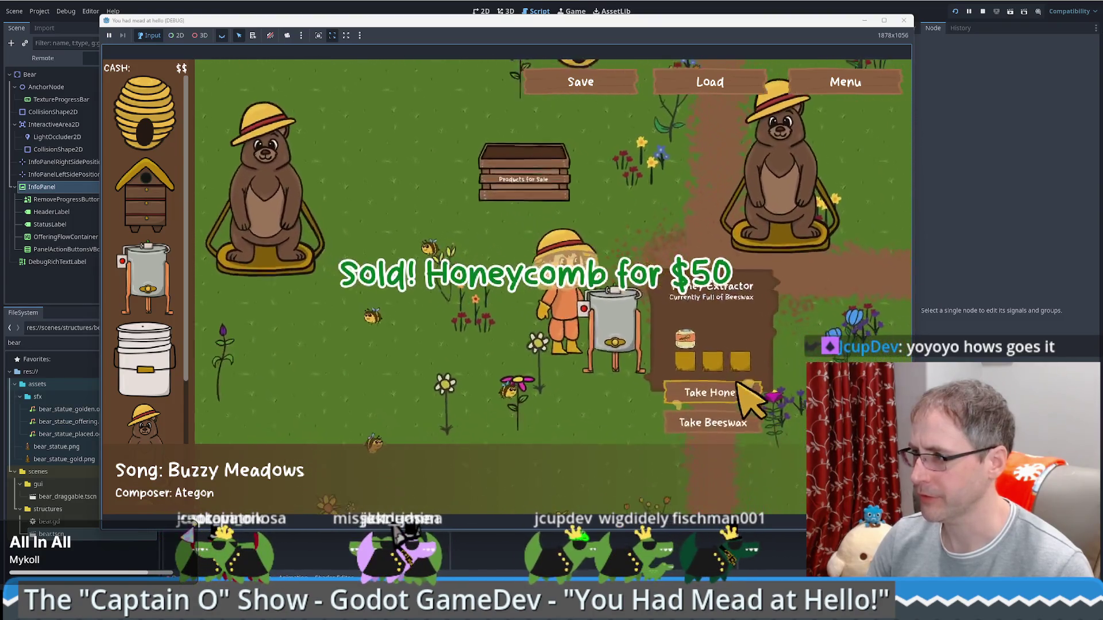
key(a)
key(w)
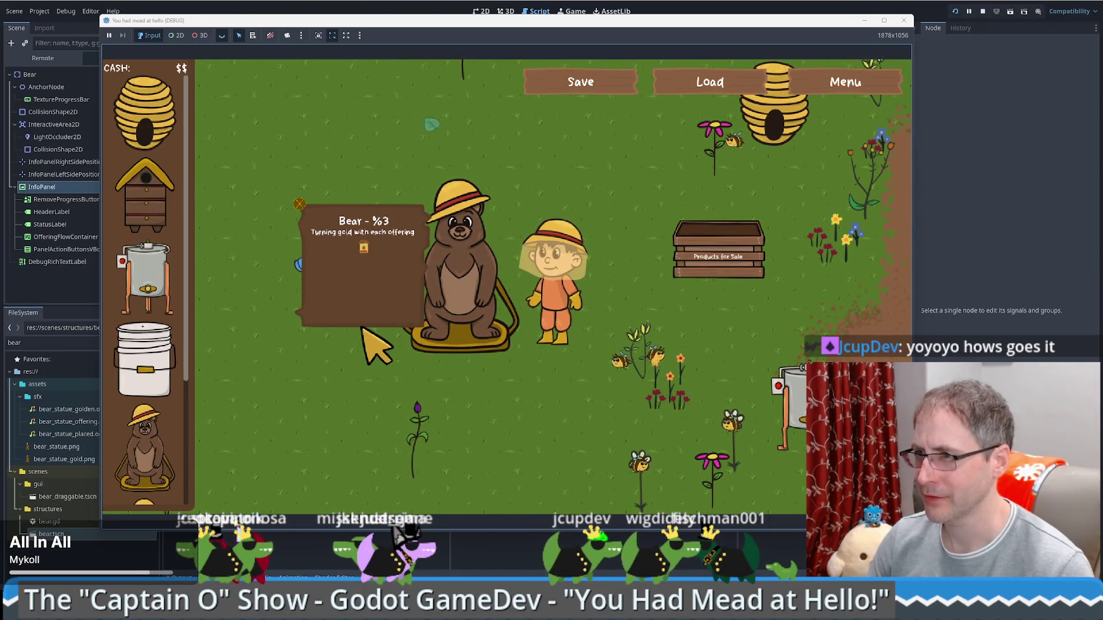
key(d)
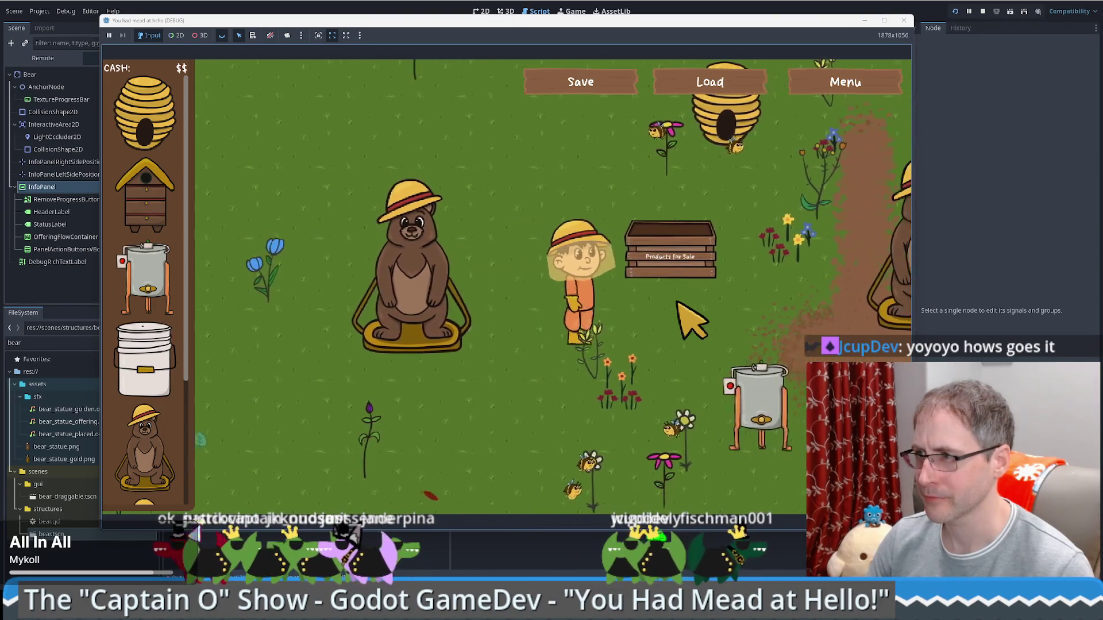
key(w)
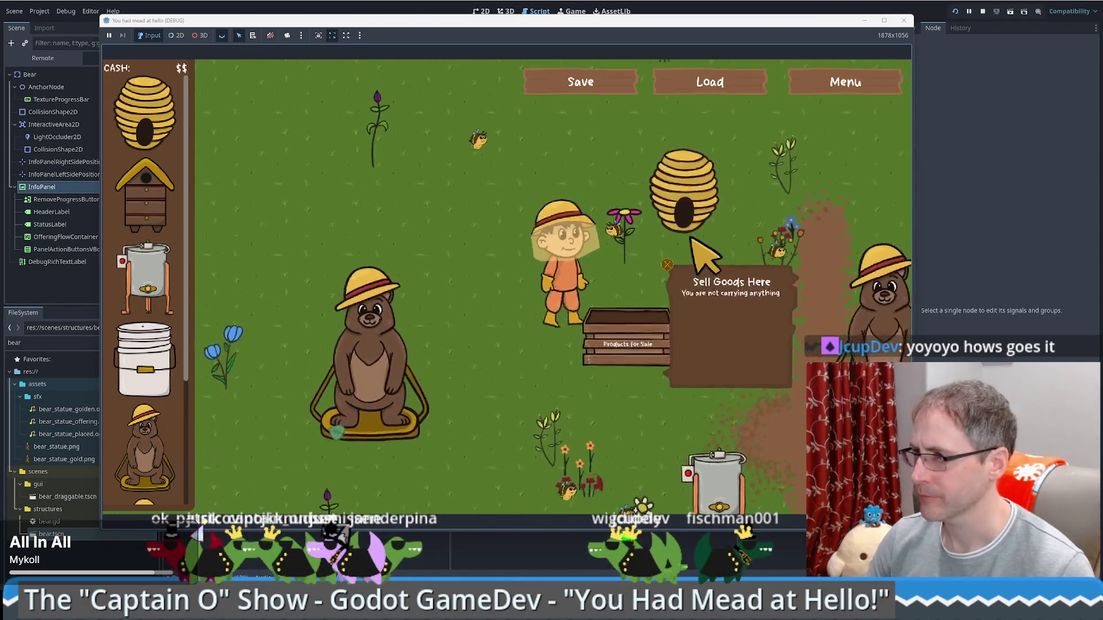
key(a)
key(s)
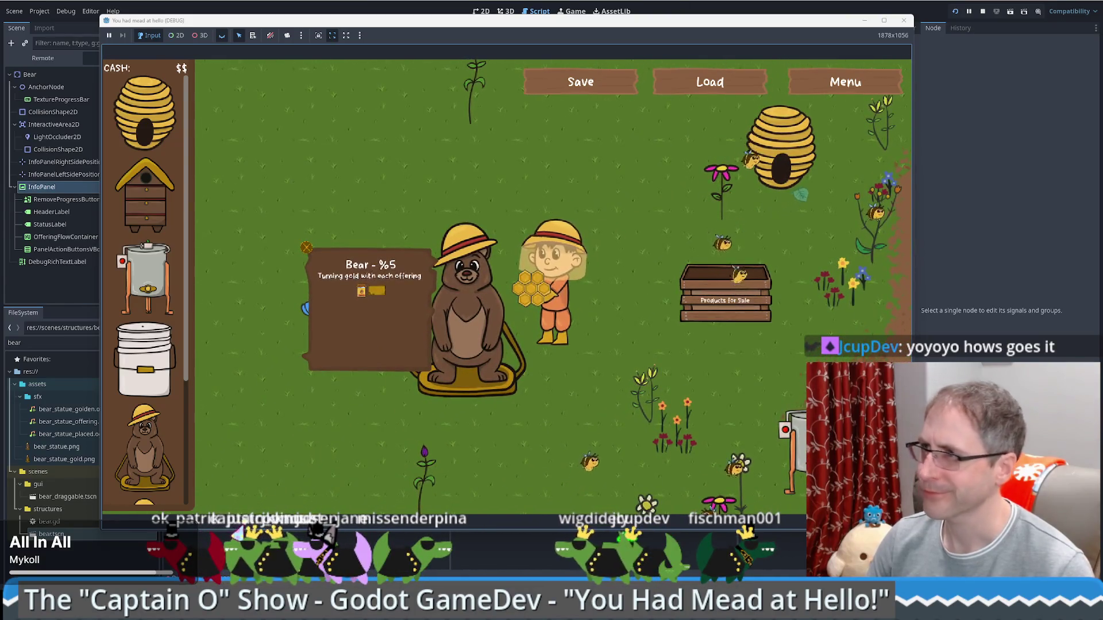
Move the not-nearby label block from lines 45-52 of bear.gd under the else on line 109.
key(alt+Tab)
key(ctrl+z)
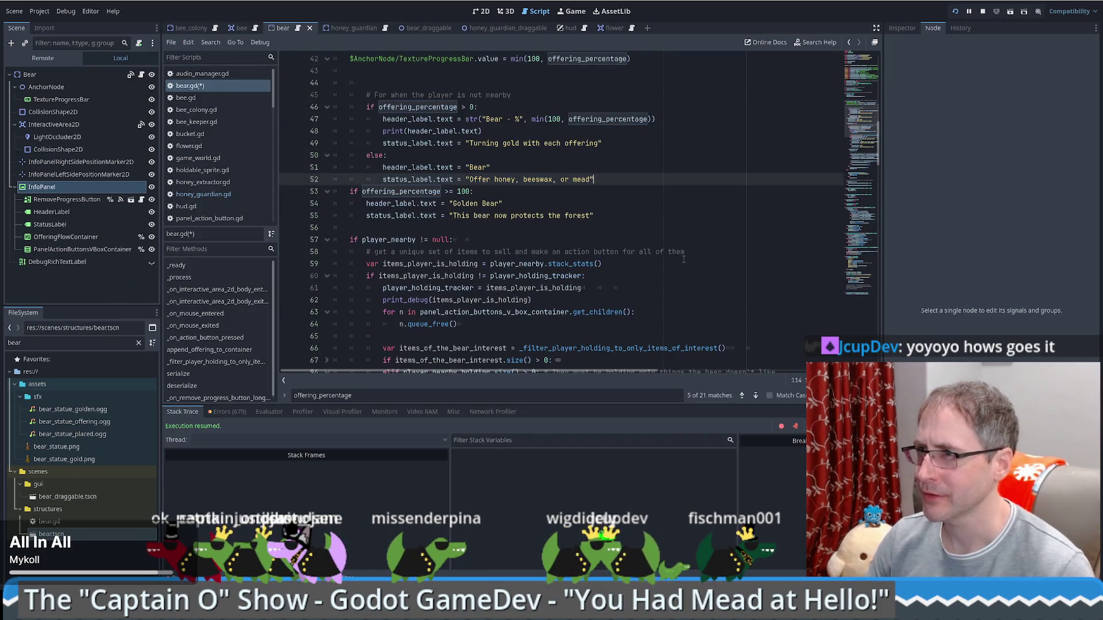
key(ctrl+shift+z)
key(ctrl+z)
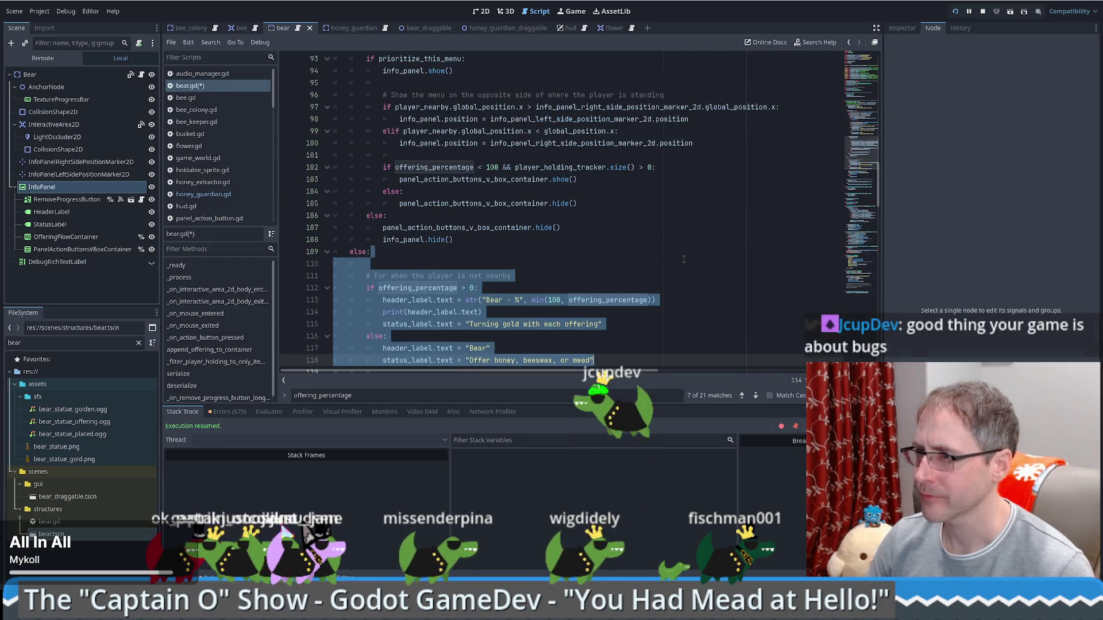
click(531, 256)
key(Delete)
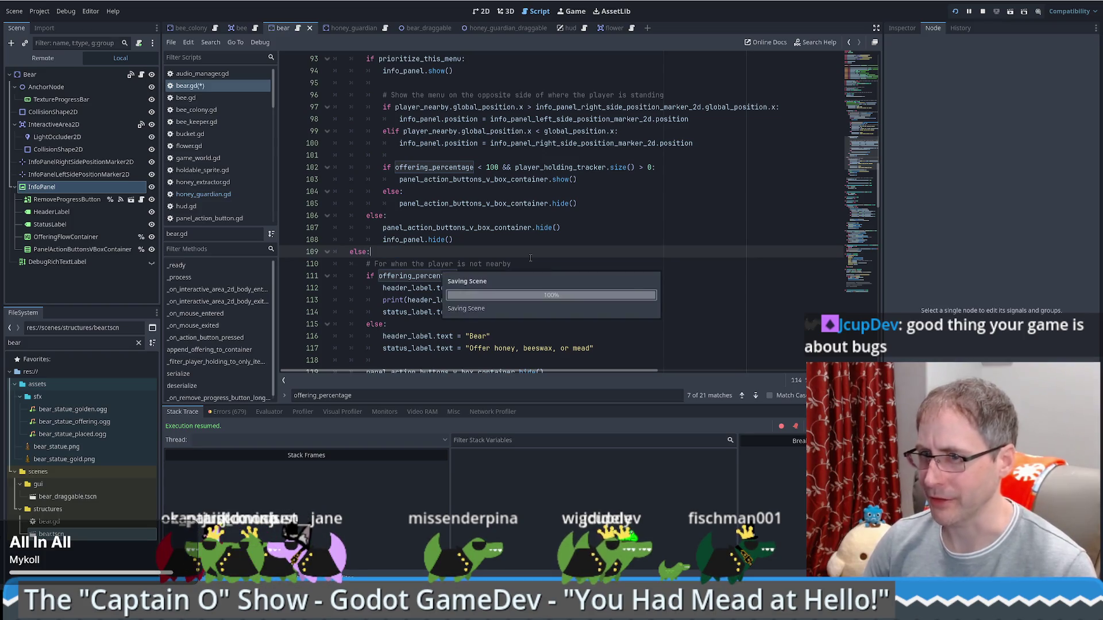
scroll(517, 247, down, 3)
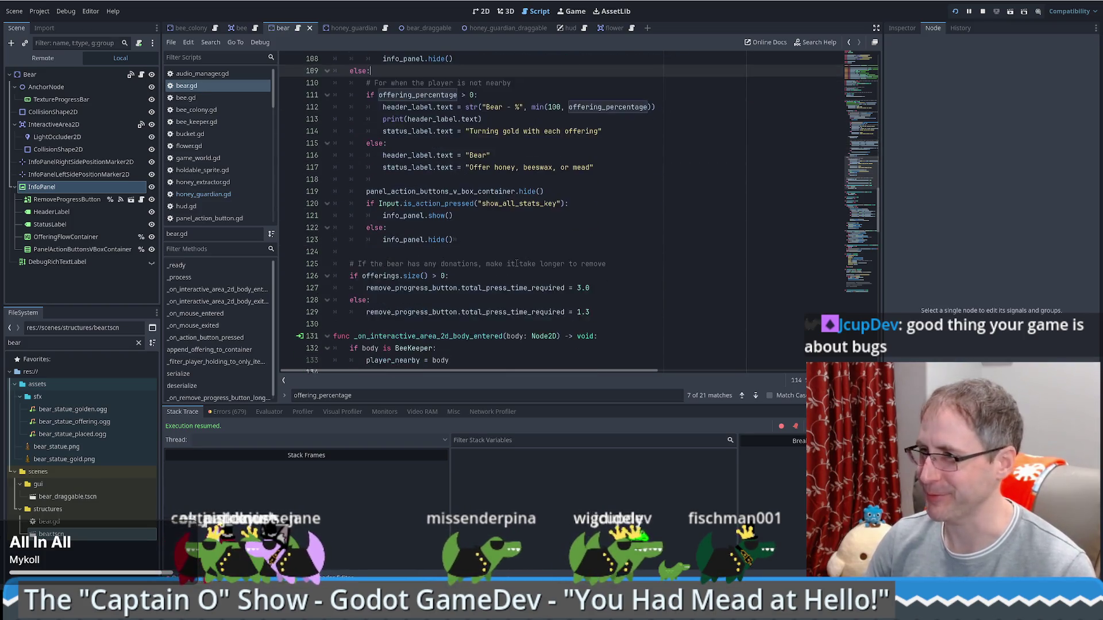
click(576, 18)
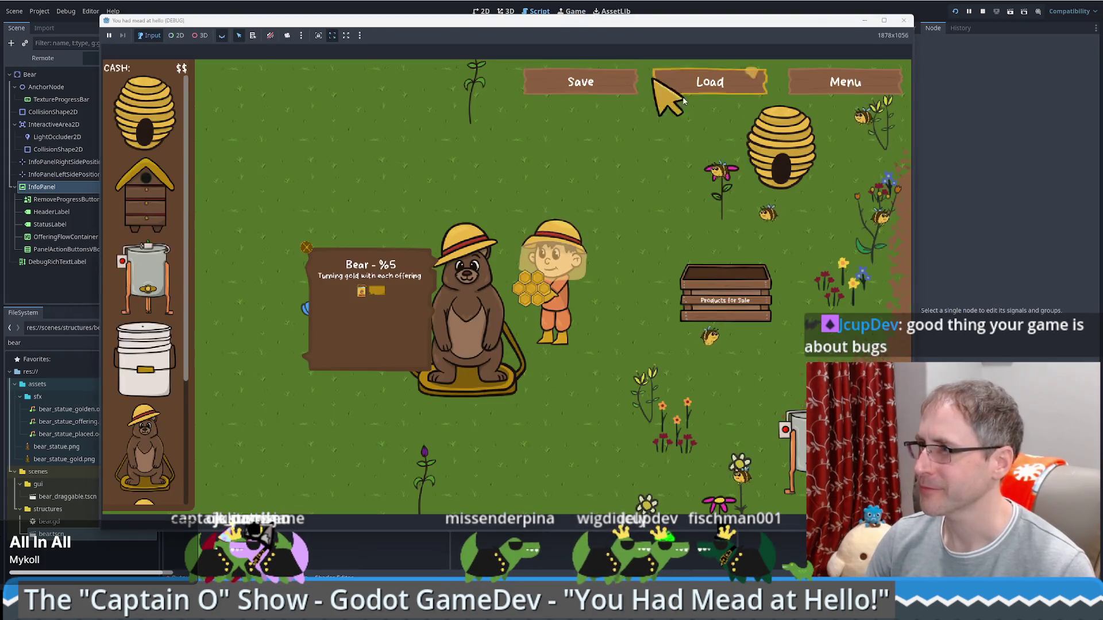
Run the project again and enlarge the game window to 1548x870 at the top-left.
key(F5)
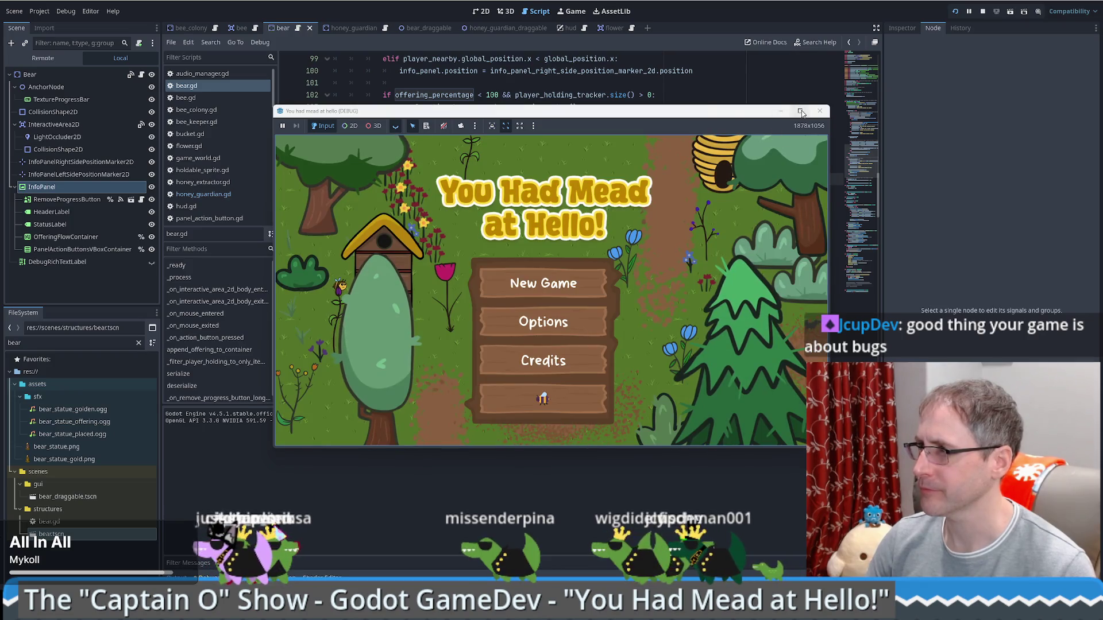
mouse_move(802, 113)
drag(802, 112, 582, 15)
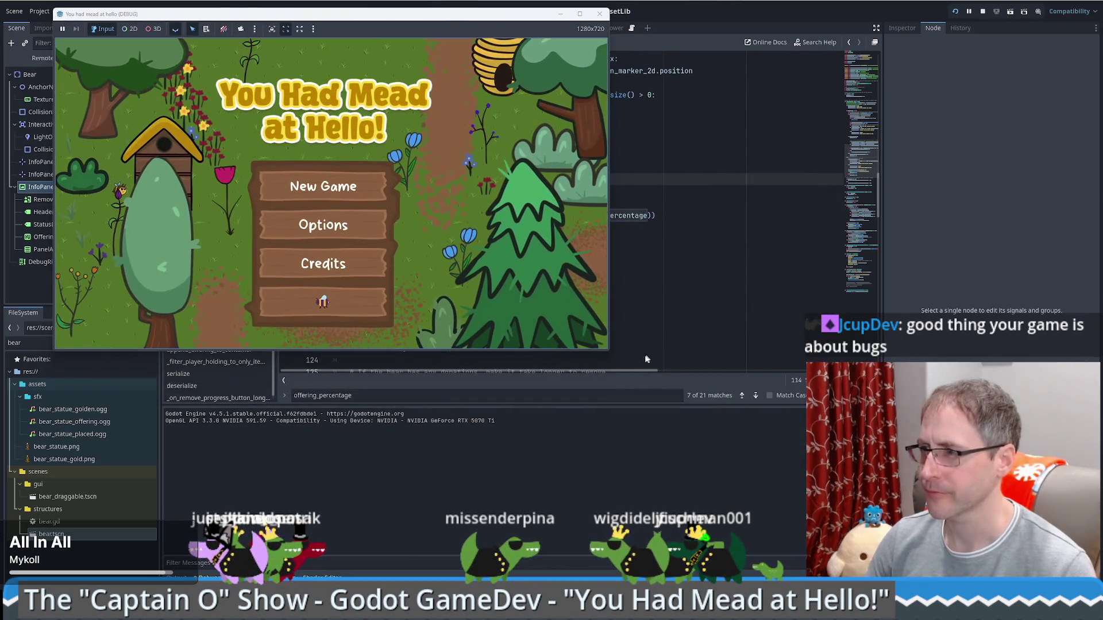
drag(609, 354, 724, 461)
Start the game, offer honey to the bear so its panel reaches 'Bear - %6', place a beehive, then stop.
click(403, 377)
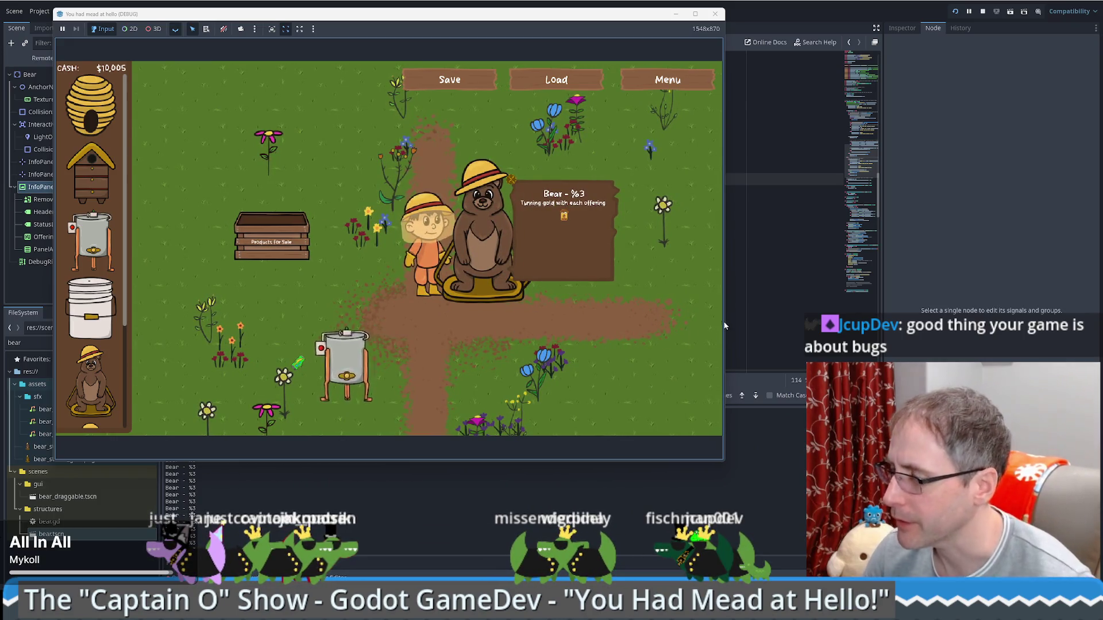
click(345, 379)
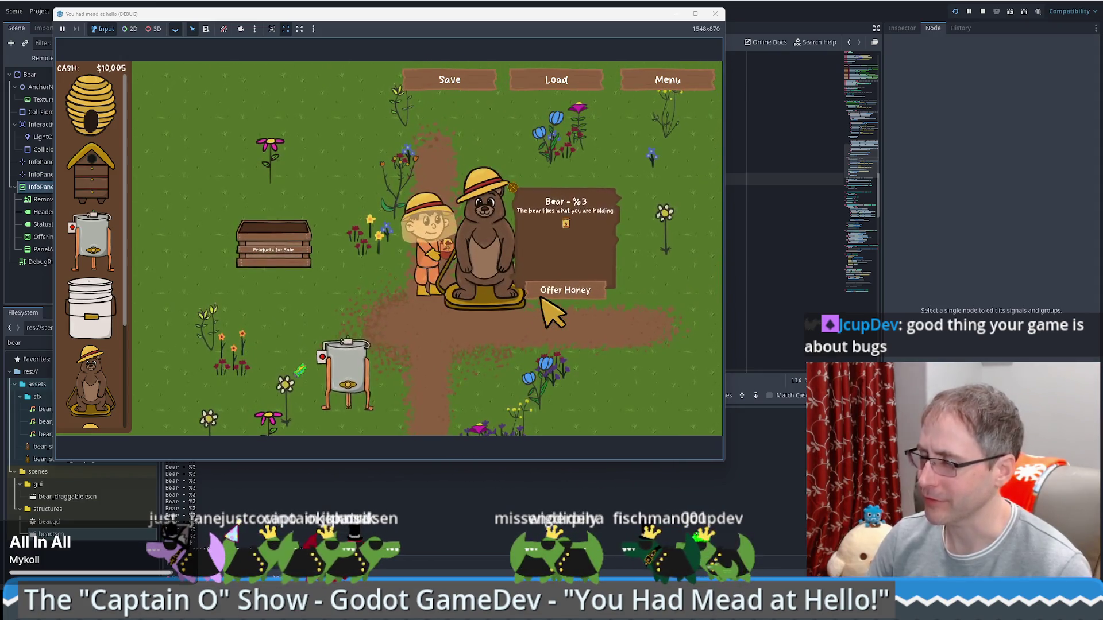
click(556, 310)
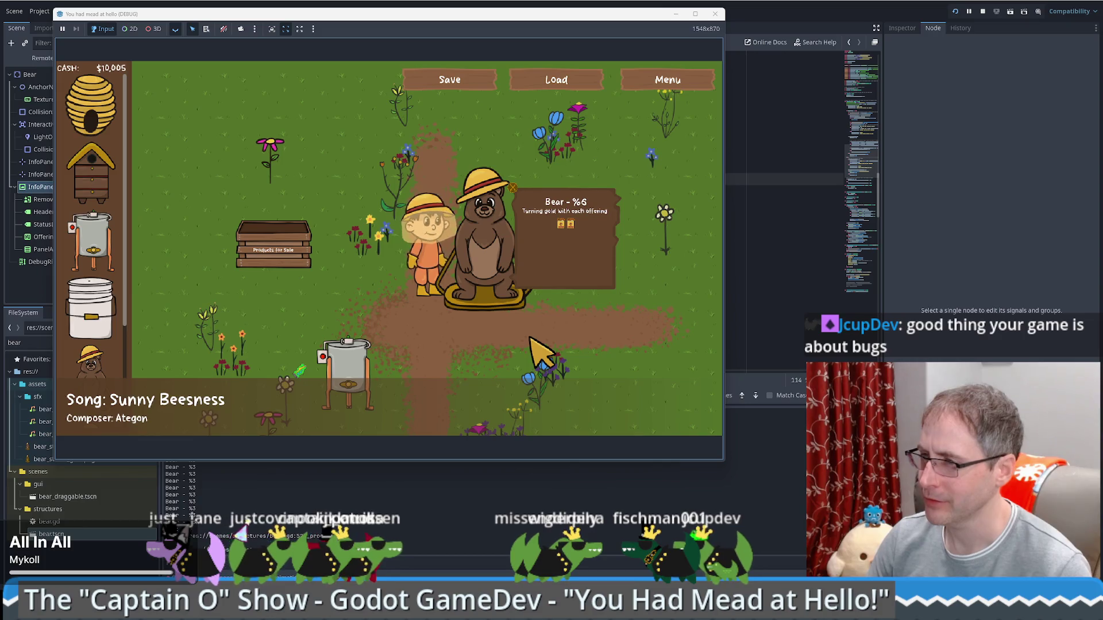
drag(91, 172, 326, 166)
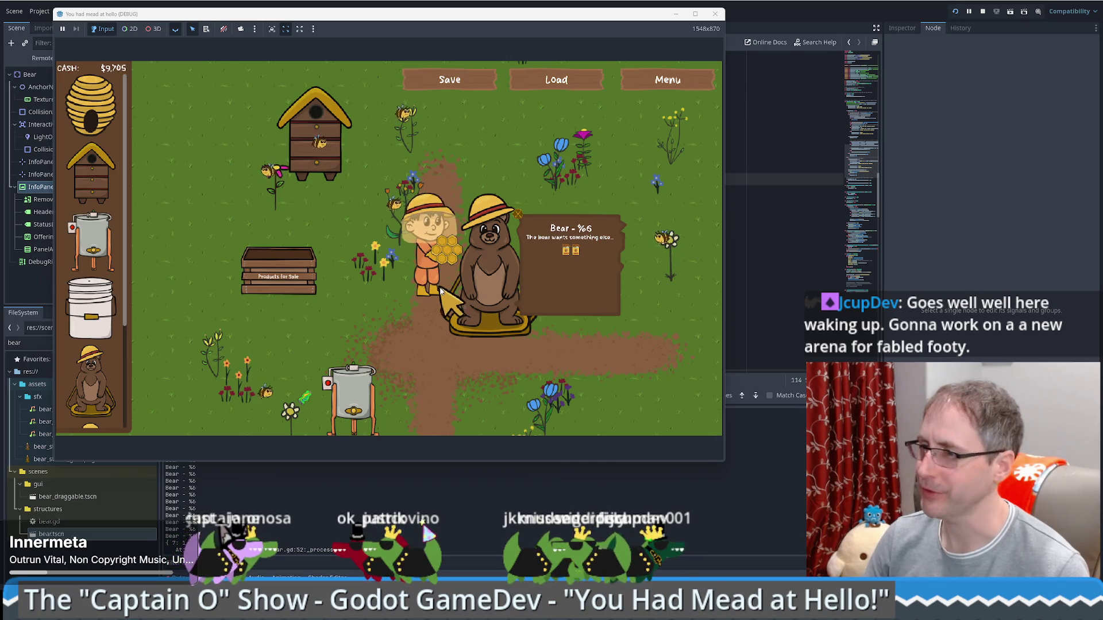
key(s)
key(w)
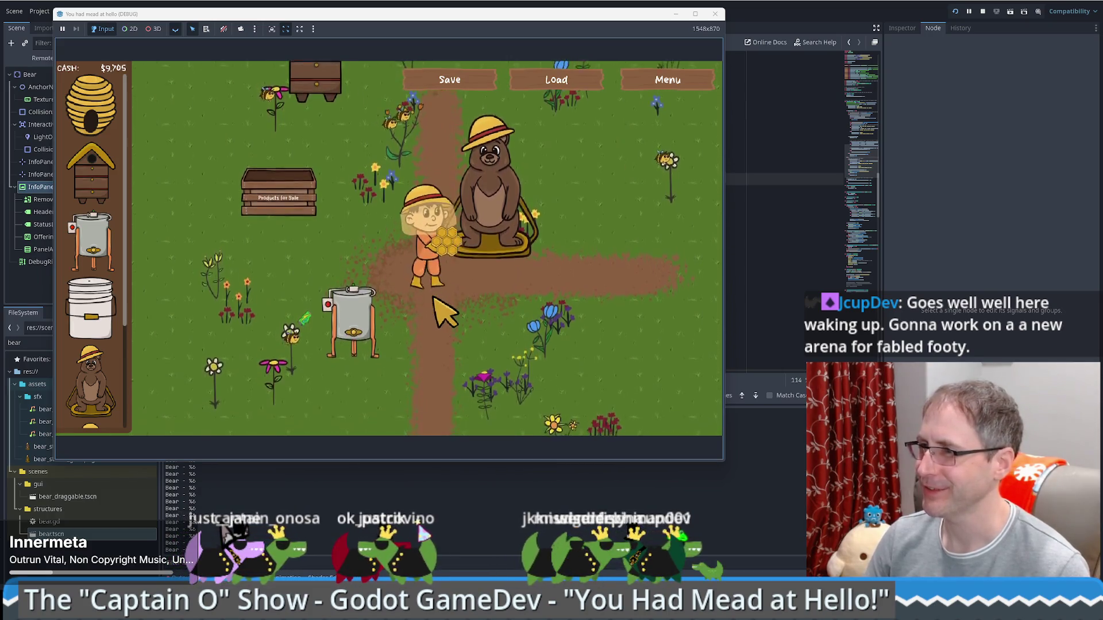
key(F8)
scroll(551, 285, down, 3)
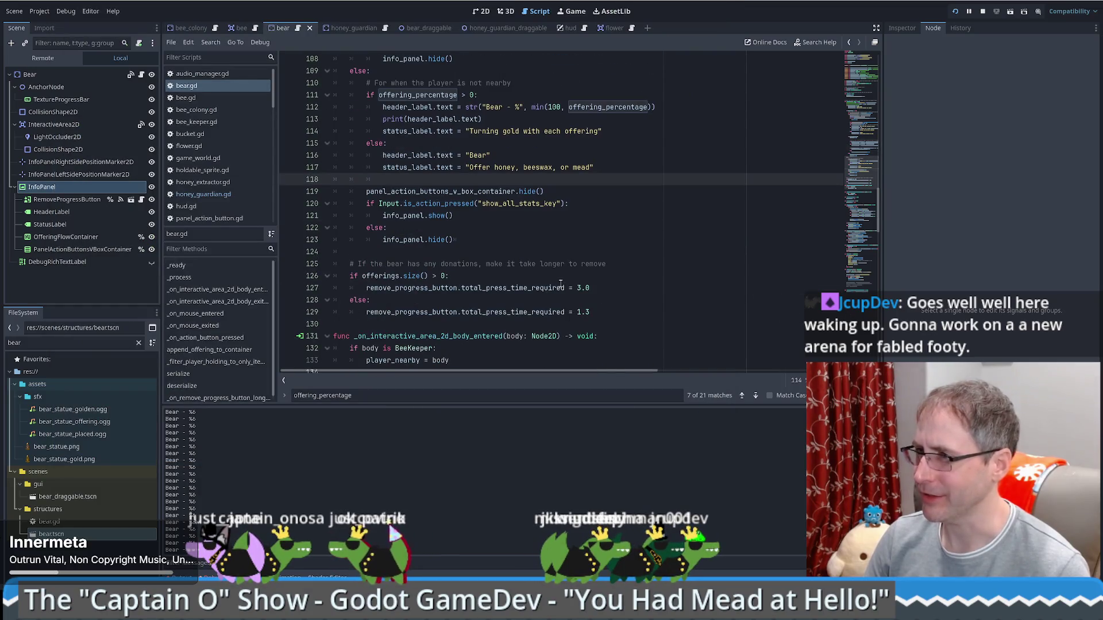
Delete the print(header_label.text) debug line from bear.gd.
scroll(559, 253, down, 1)
scroll(546, 238, down, 2)
scroll(545, 238, up, 2)
scroll(545, 252, up, 6)
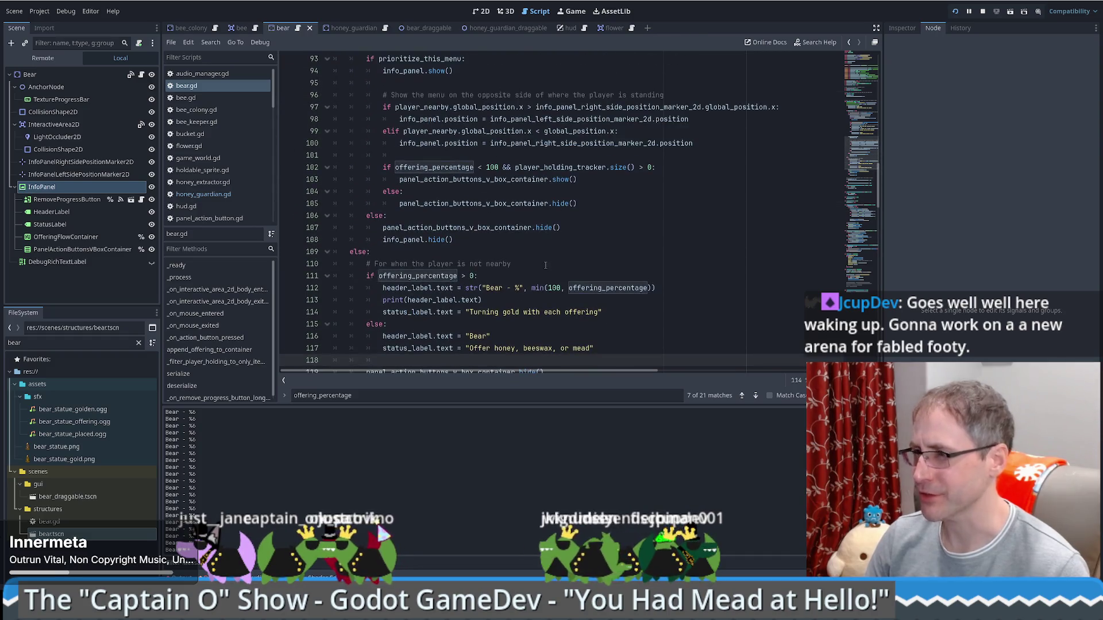
click(503, 299)
key(ctrl+shift+k)
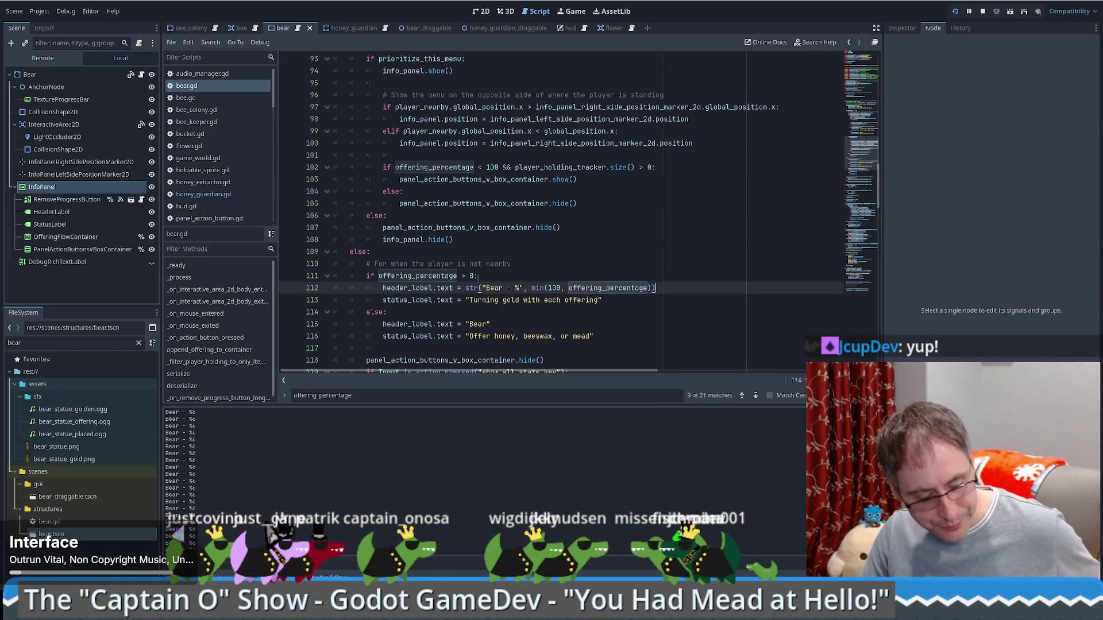
Add a new line below the not-nearby comment on line 110 and begin typing the passive call.
click(540, 279)
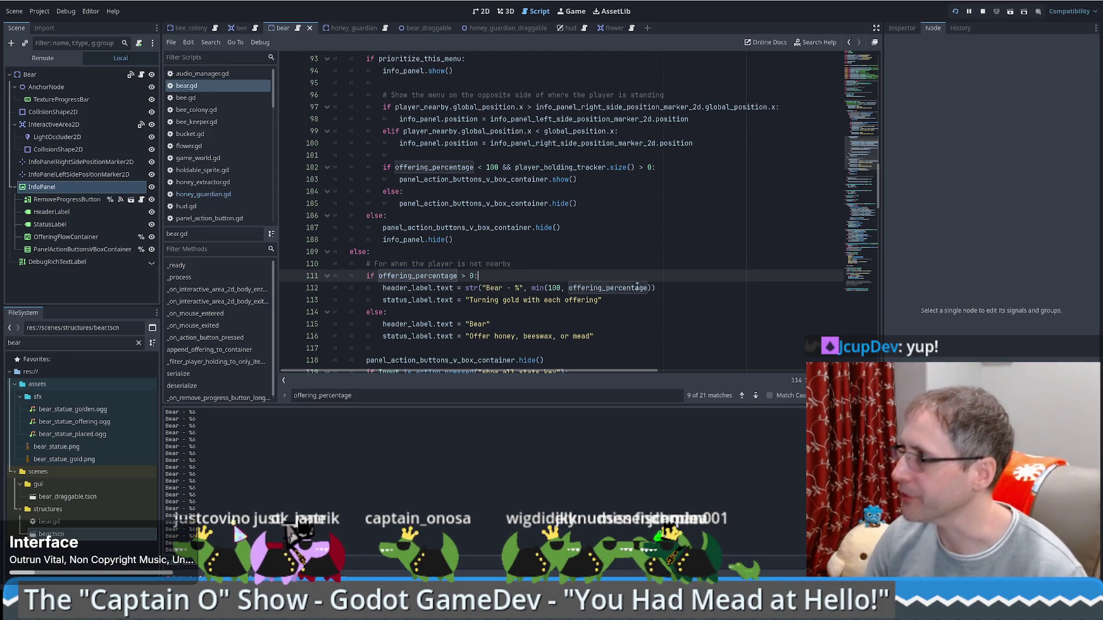
scroll(576, 303, down, 7)
scroll(586, 287, up, 6)
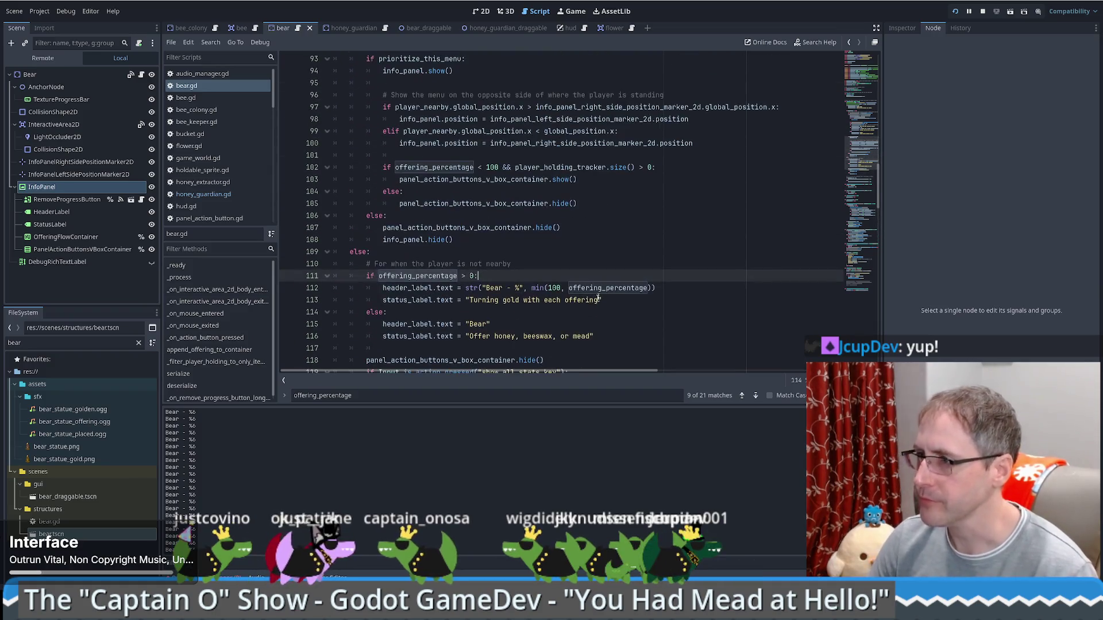
scroll(599, 268, down, 1)
scroll(599, 268, down, 1)
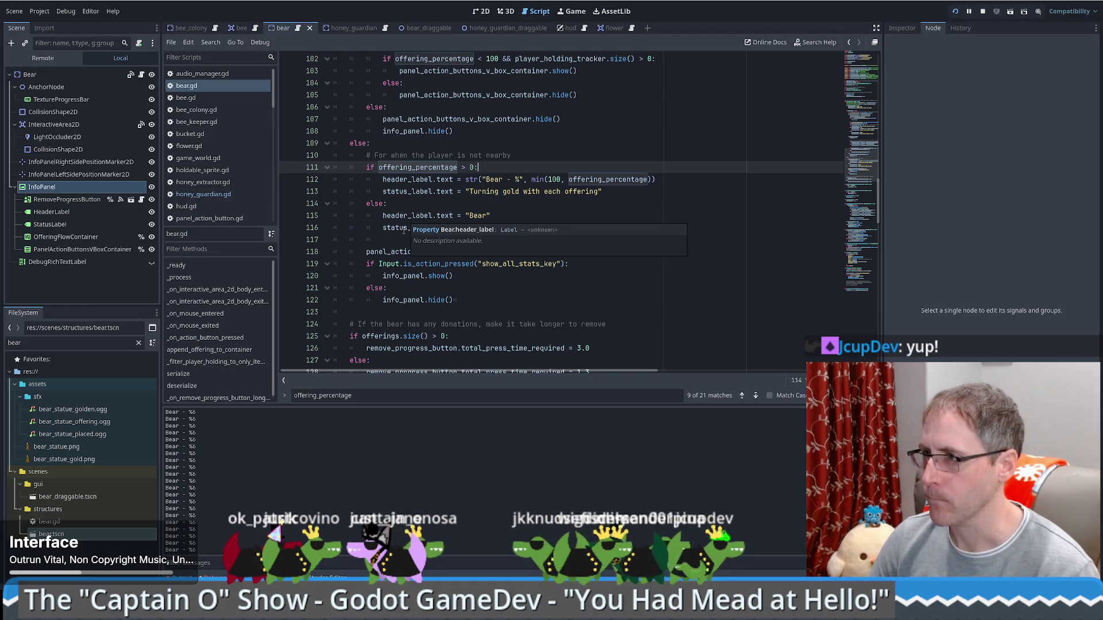
click(534, 155)
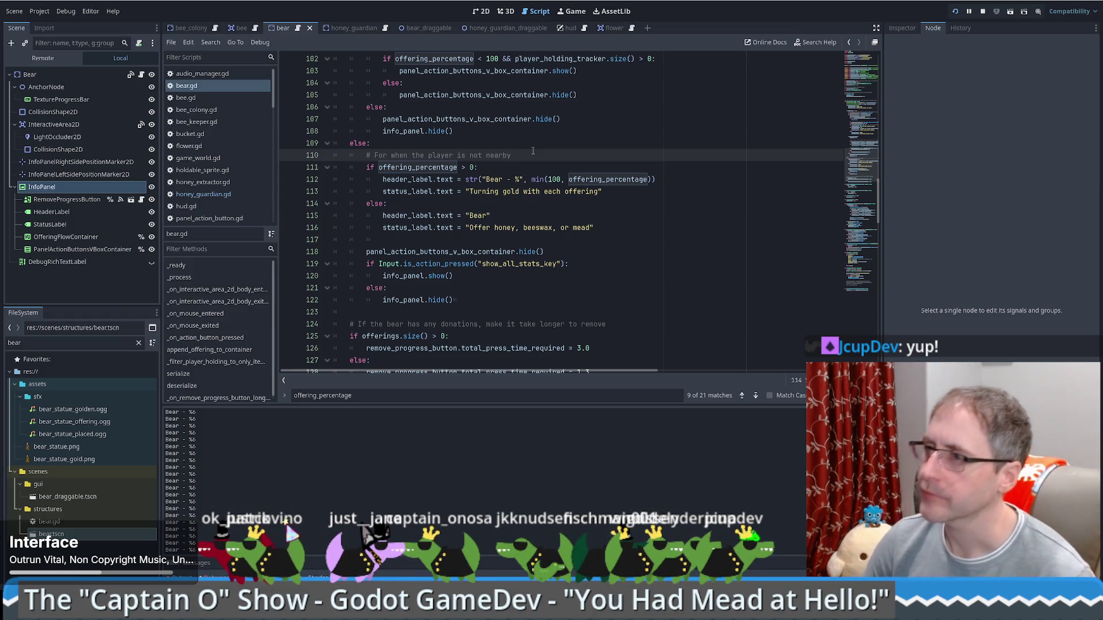
key(Return)
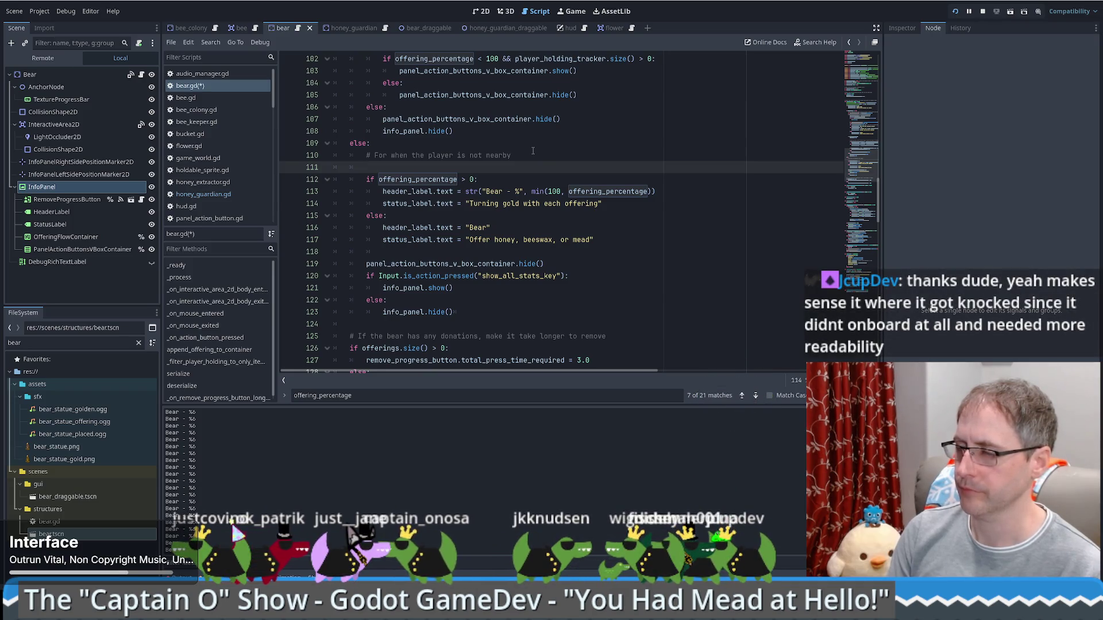
text(pasive_)
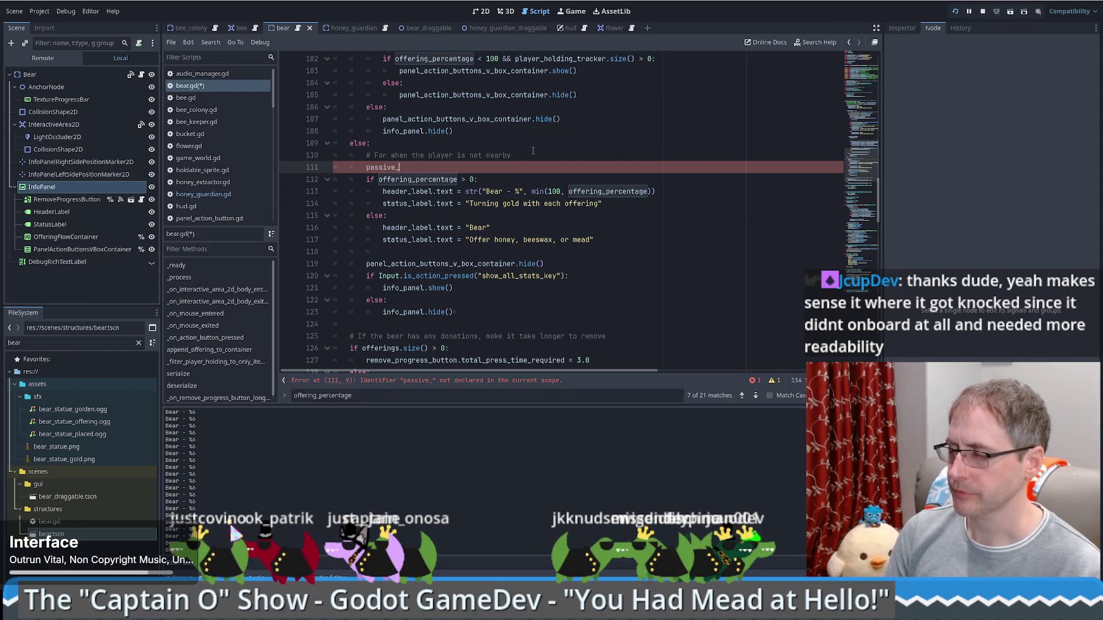
Write the _set_passive_label_text() call on line 111 under the not-nearby comment.
text(head)
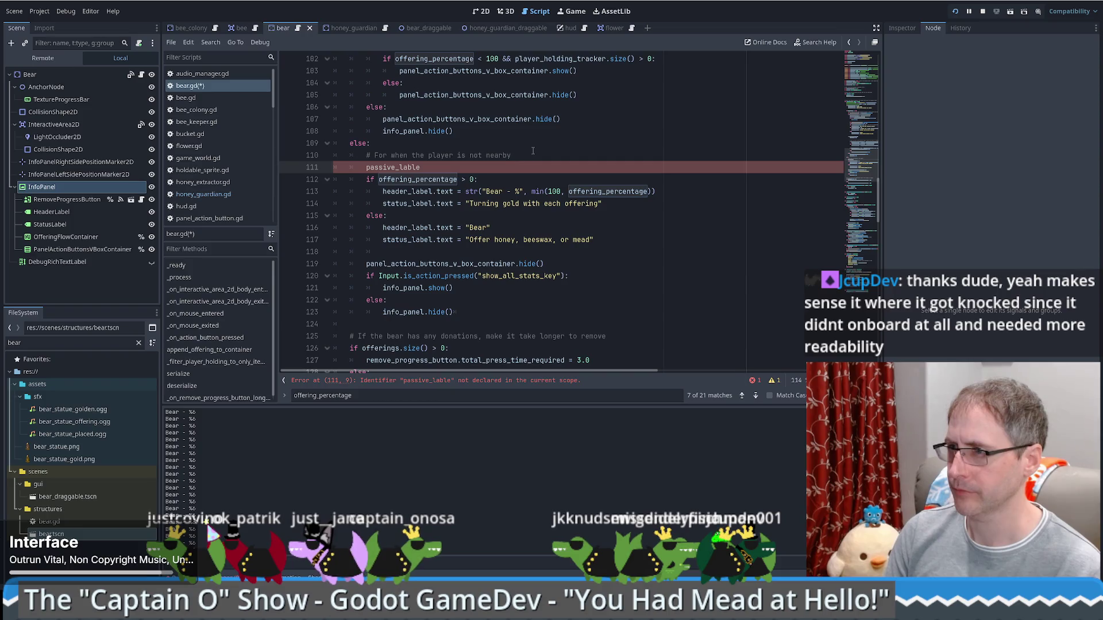
text(test)
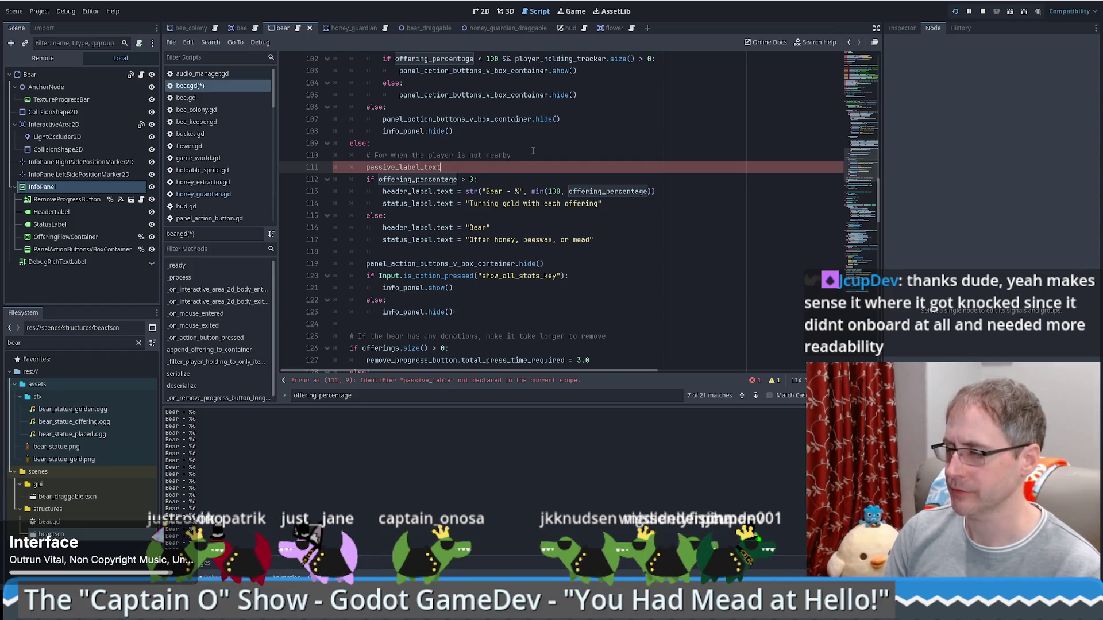
key(Home)
key(Home)
key(Down)
key(Up)
key(Home)
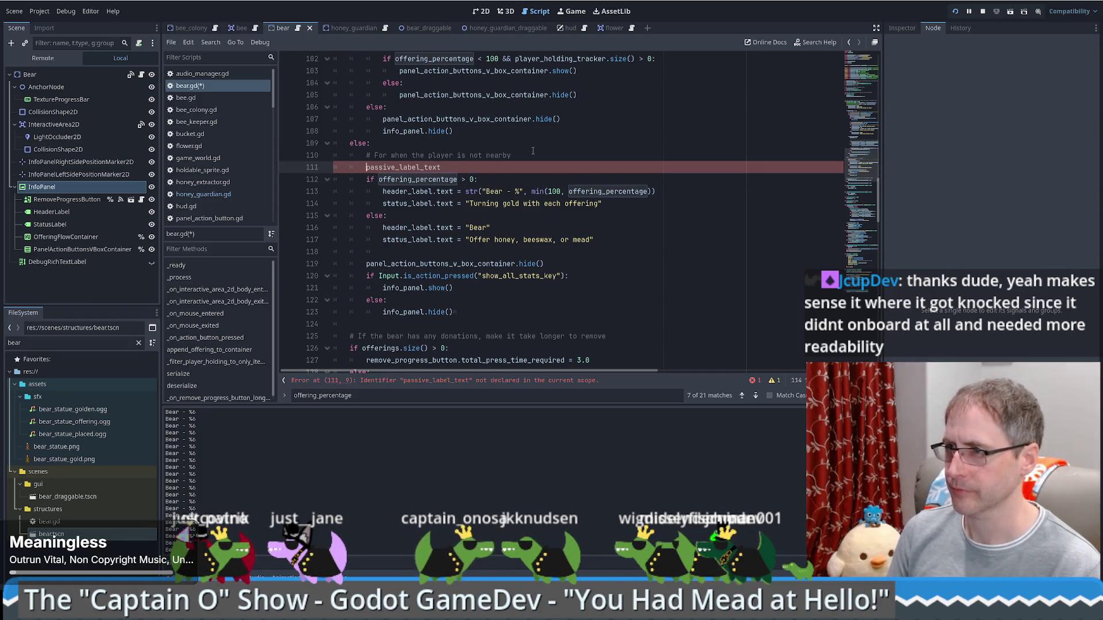
text(set_)
key(End)
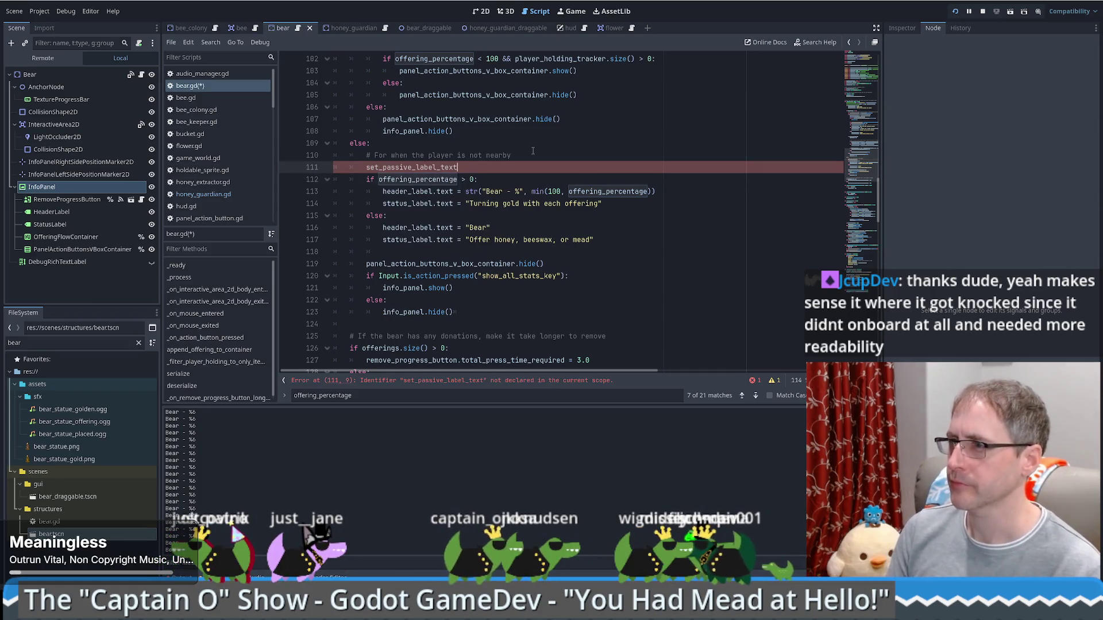
text(())
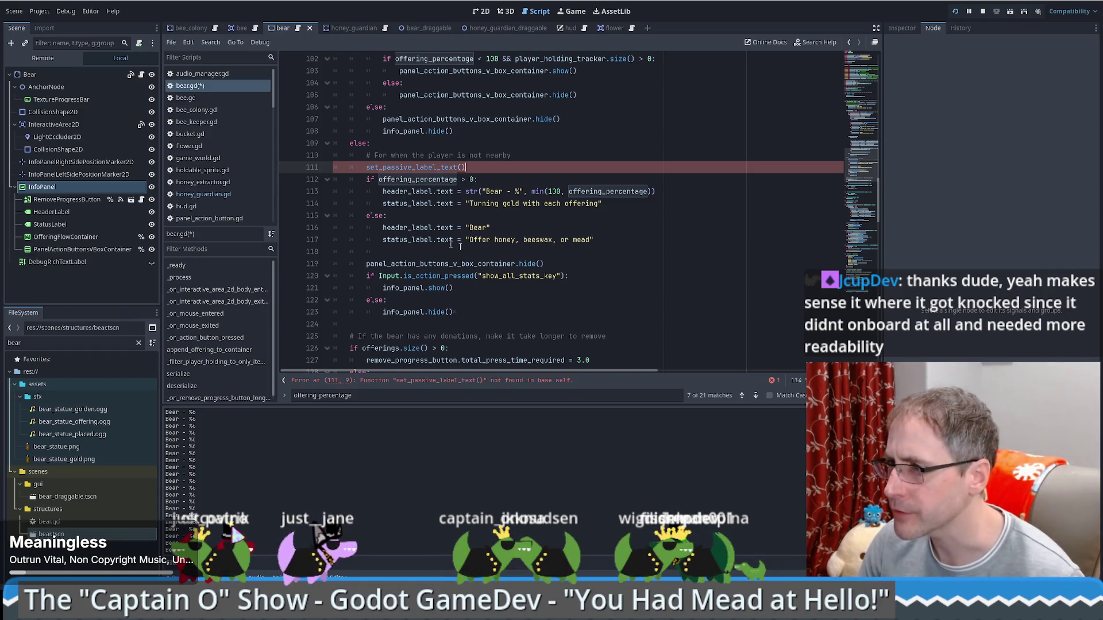
Cut the old if/else label-setting block from below the call and fix the call's underscore prefix.
shift+click(598, 243)
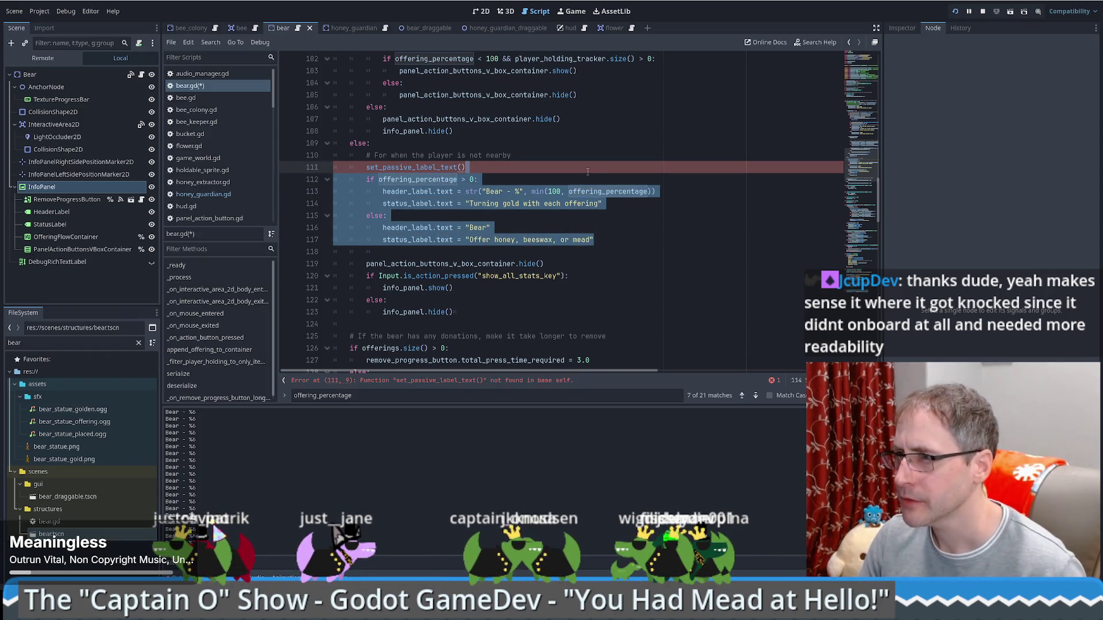
key(Delete)
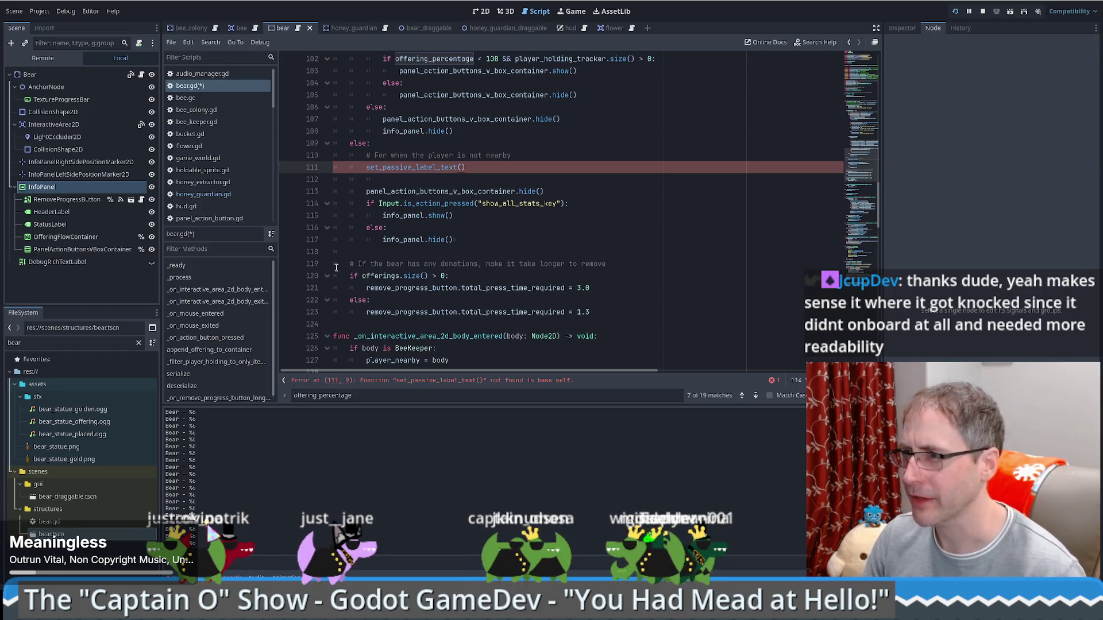
shift+click(321, 325)
click(357, 320)
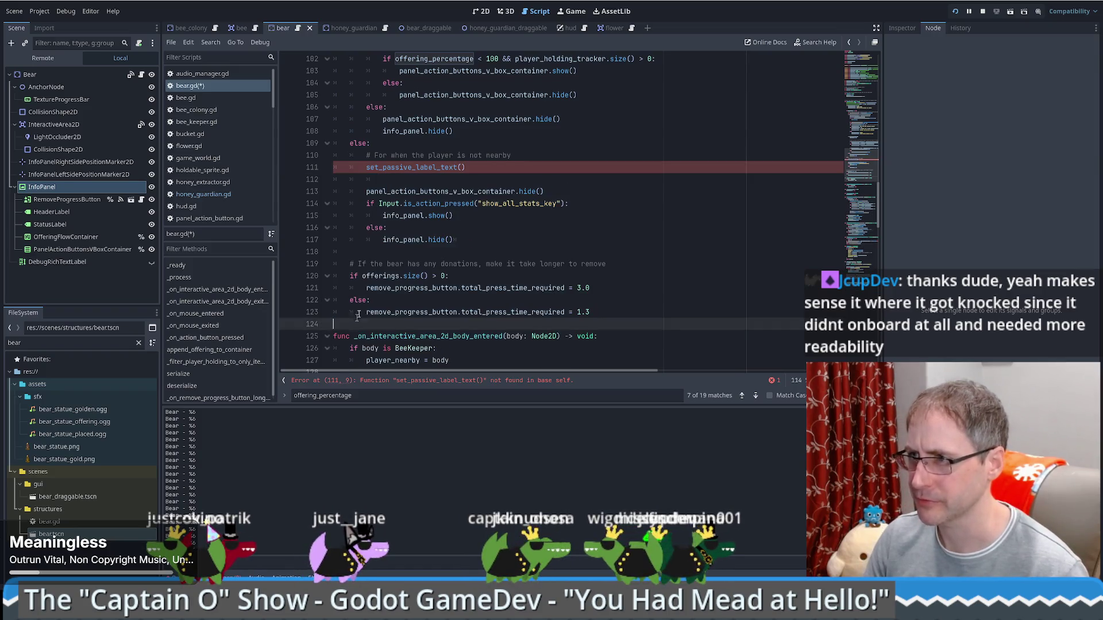
click(368, 167)
text(_)
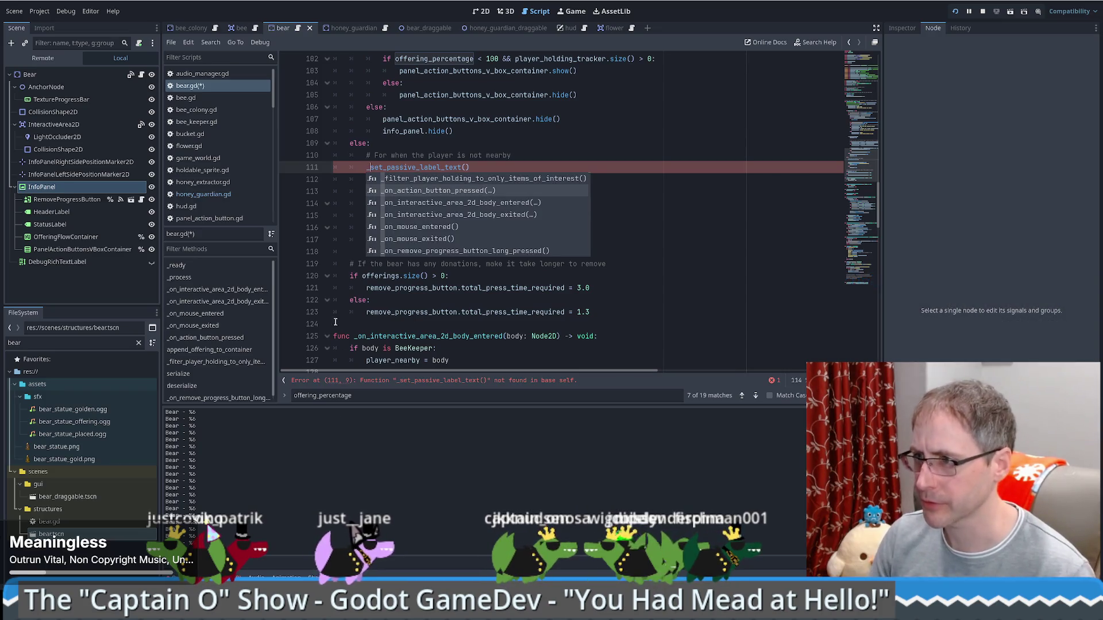
Add func _set_passive_label_text() -> void: below and paste the label block into it.
click(335, 322)
key(Return)
key(Return)
key(Up)
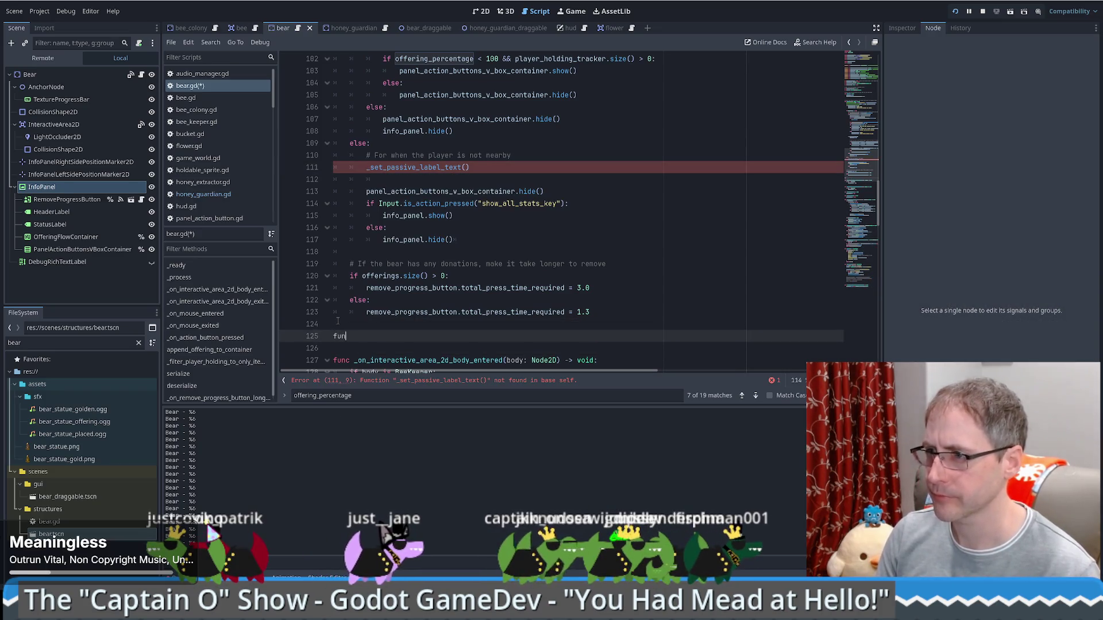
text(c _set_passiv)
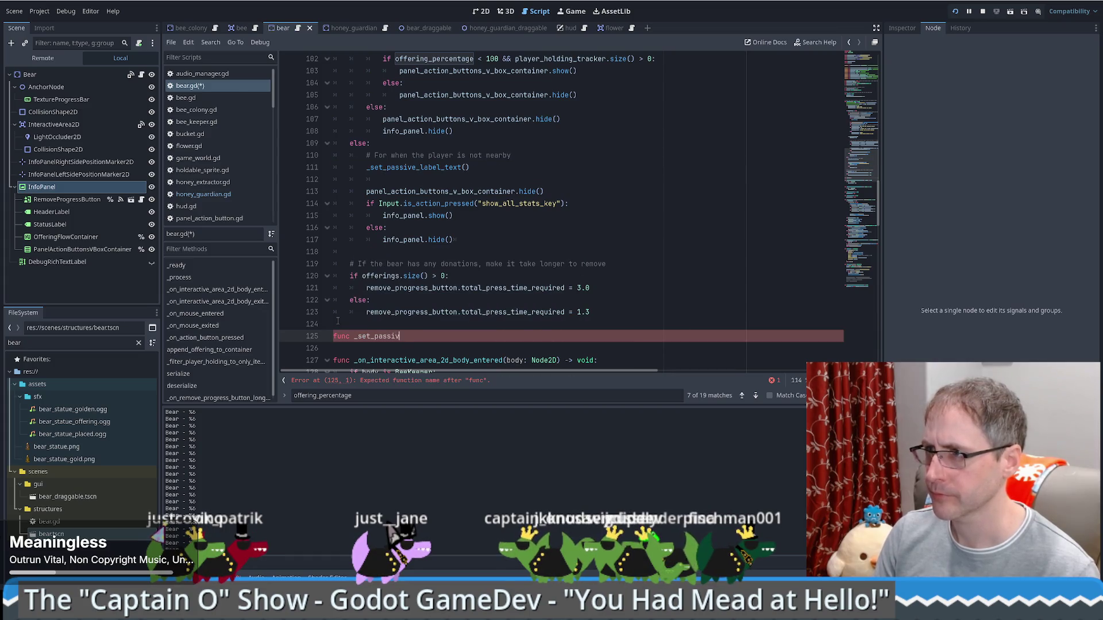
text(e_label)
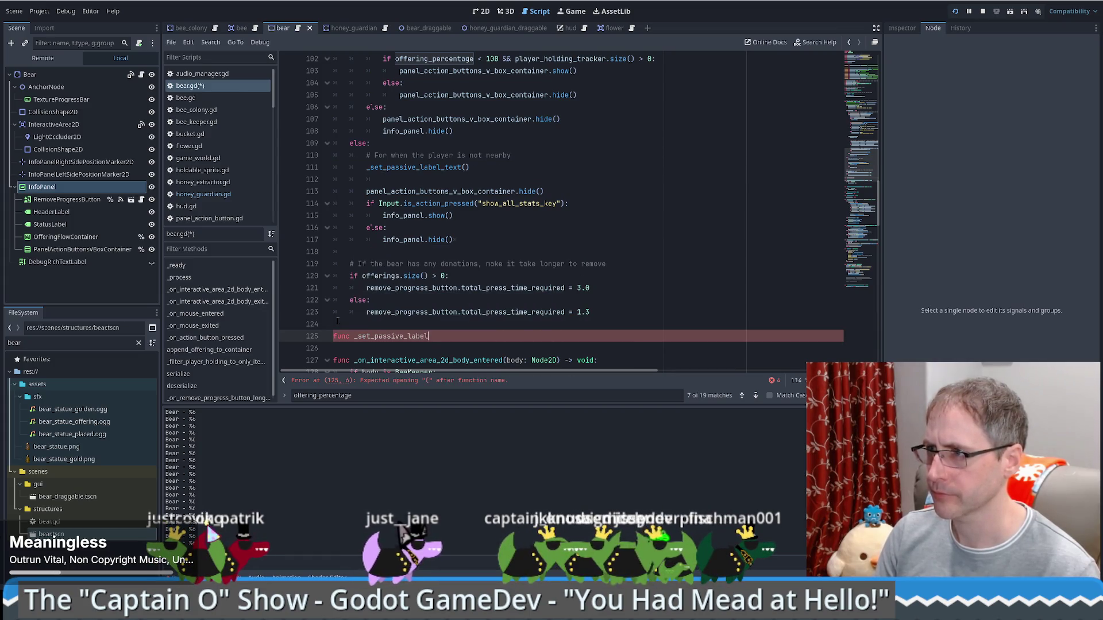
text(() -=)
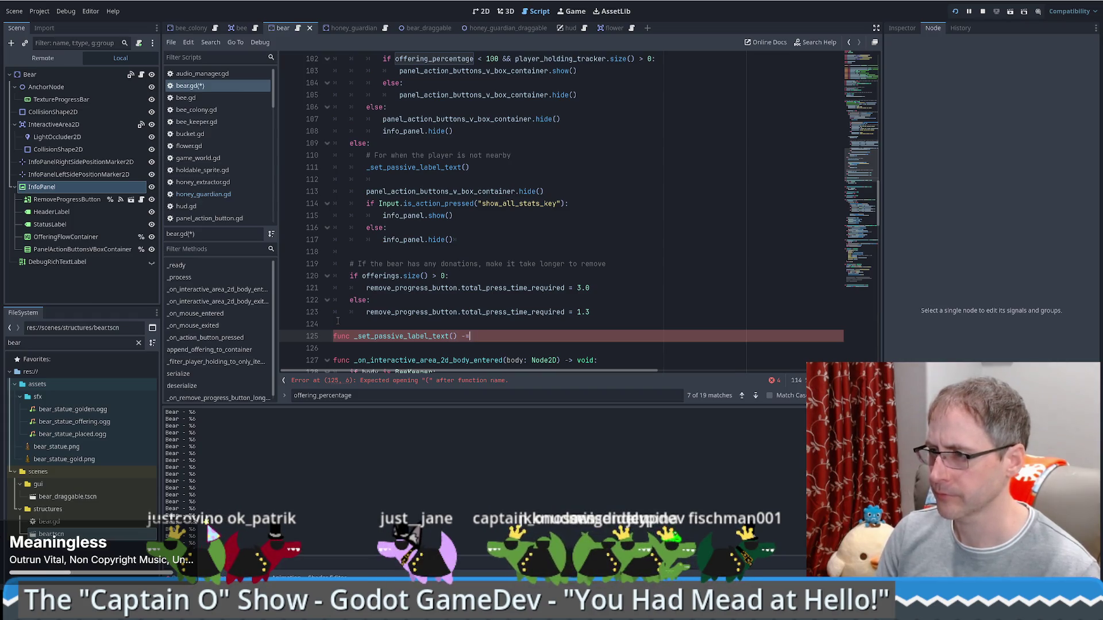
key(BackSpace)
text(> void:)
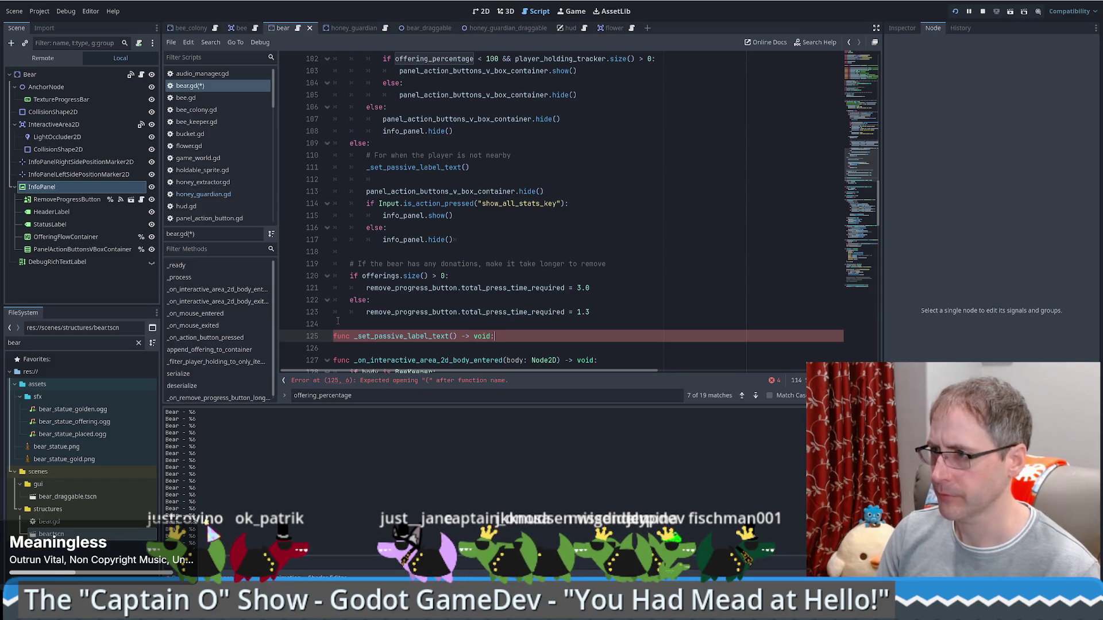
key(Return)
key(ctrl+v)
click(501, 276)
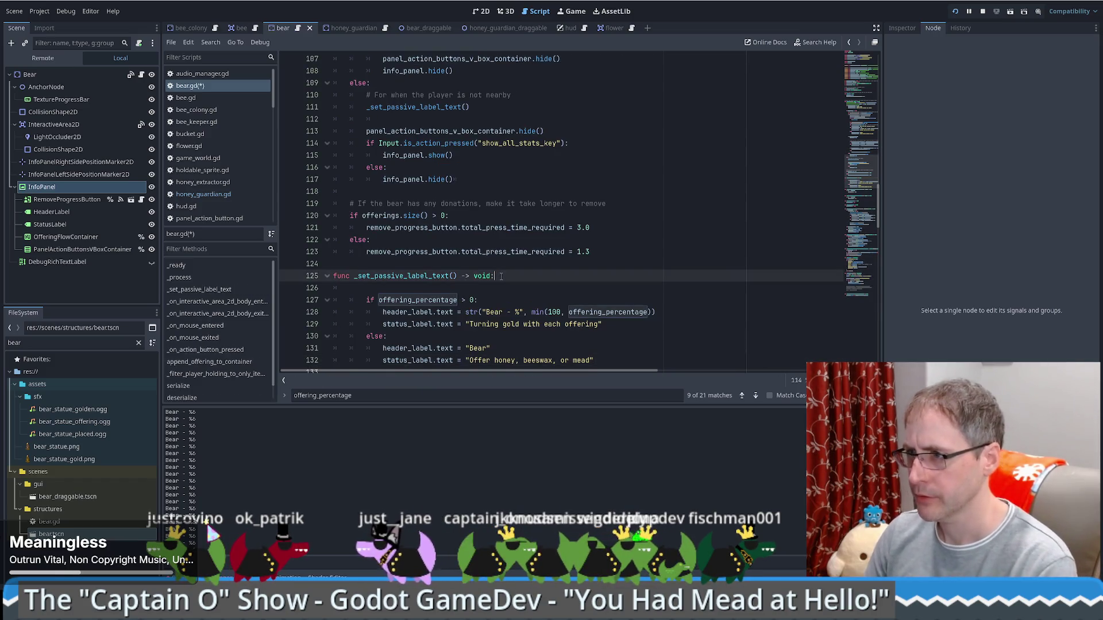
Remove the blank line after the signature and unindent the pasted body one level.
key(Delete)
click(366, 288)
shift+click(613, 348)
key(shift+Tab)
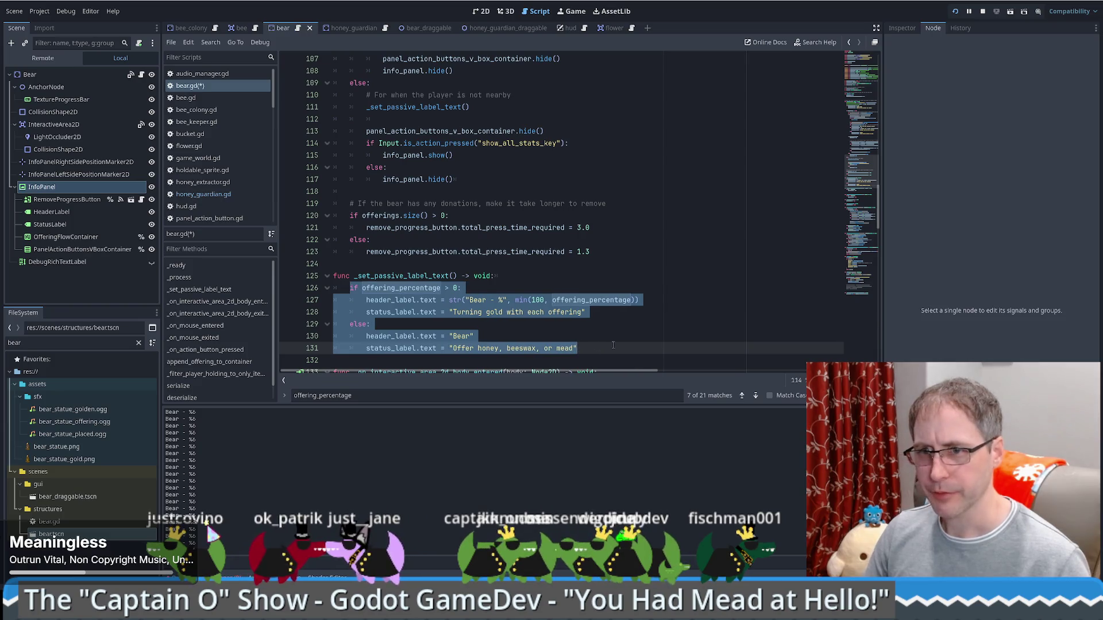
click(613, 345)
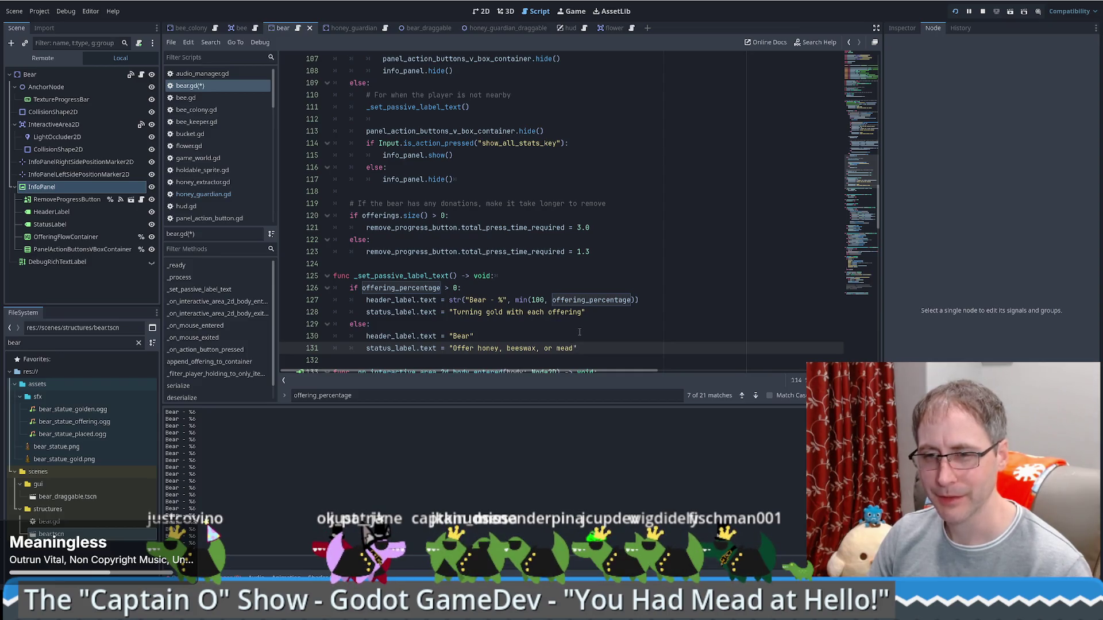
Highlight _set_passive_label_text to see its uses and scroll down to the serialize and deserialize code.
click(354, 276)
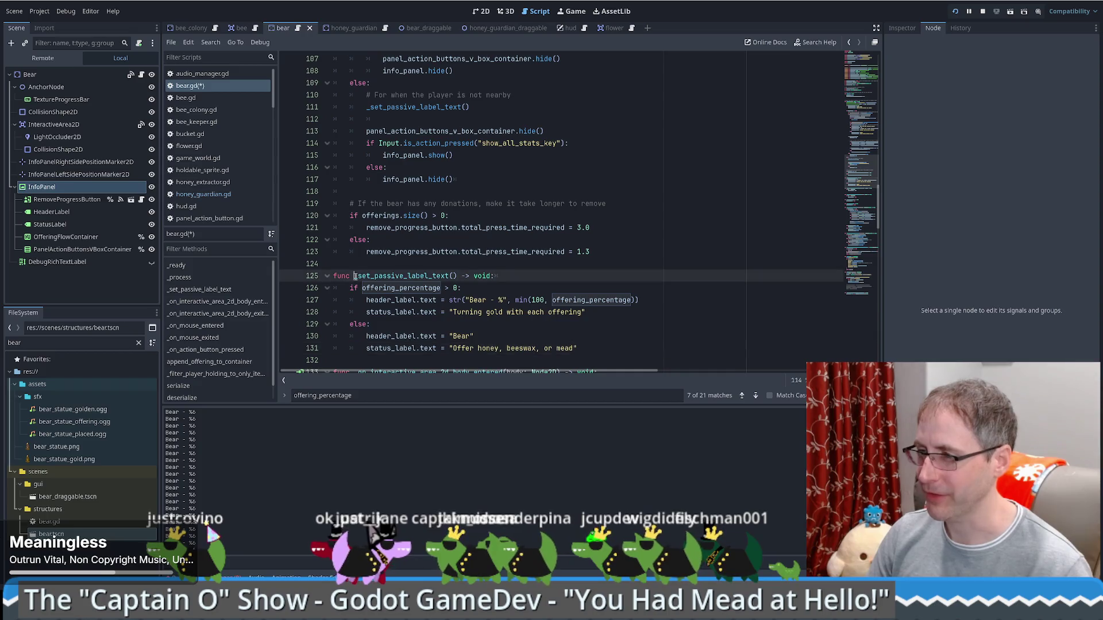
drag(354, 275, 458, 275)
click(595, 203)
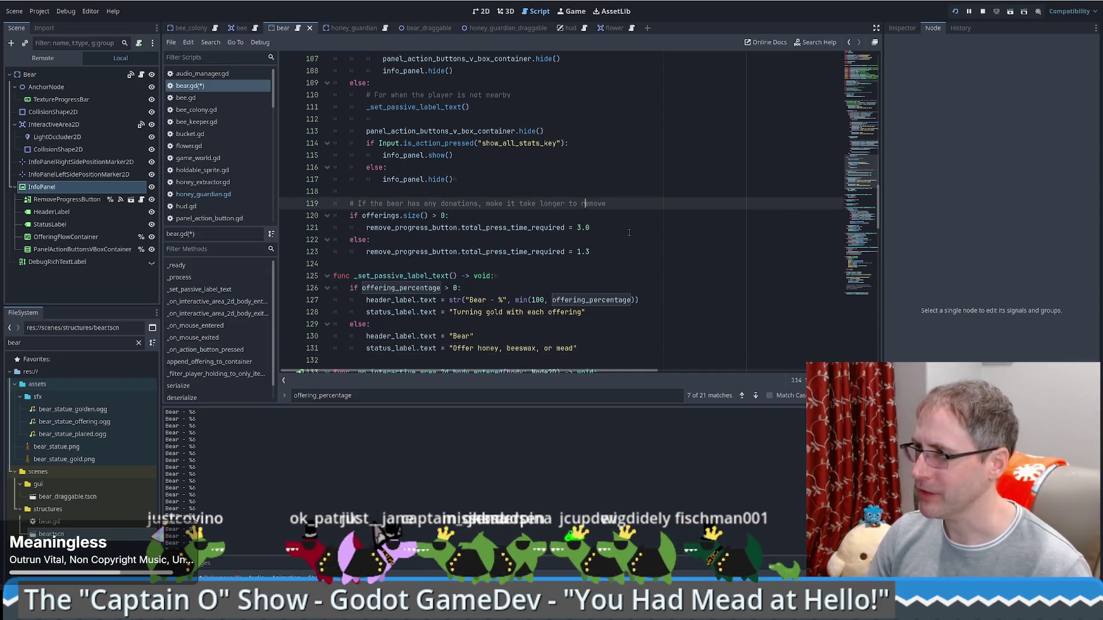
drag(861, 178, 860, 294)
scroll(563, 285, up, 5)
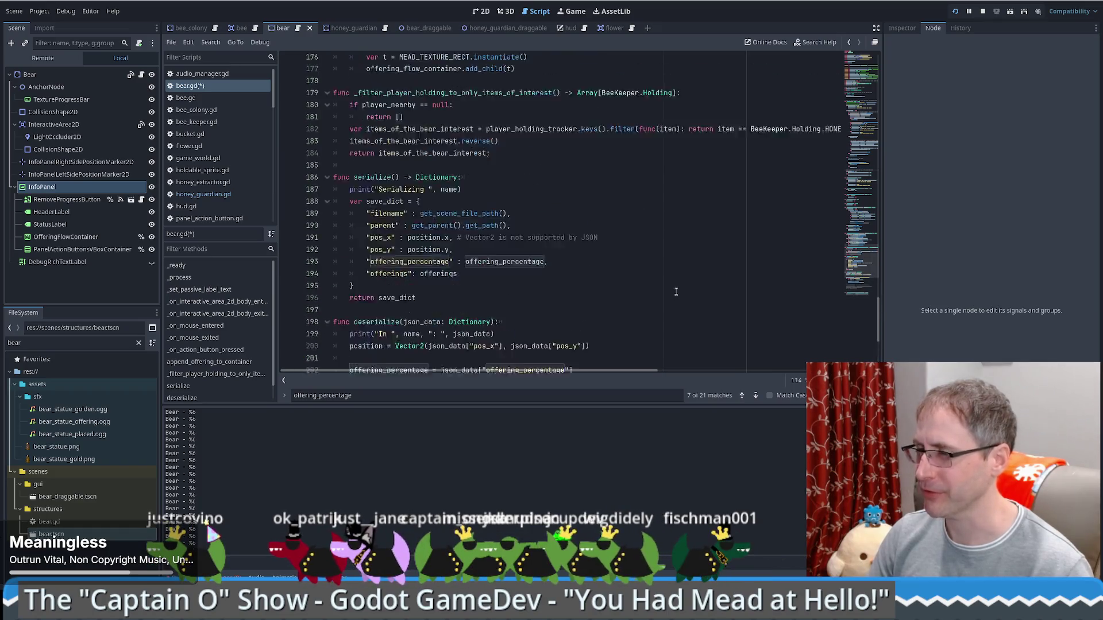
Call _set_passive_label_text() after the offerings loop in deserialize and save bear.gd.
scroll(517, 265, down, 4)
click(534, 232)
key(Return)
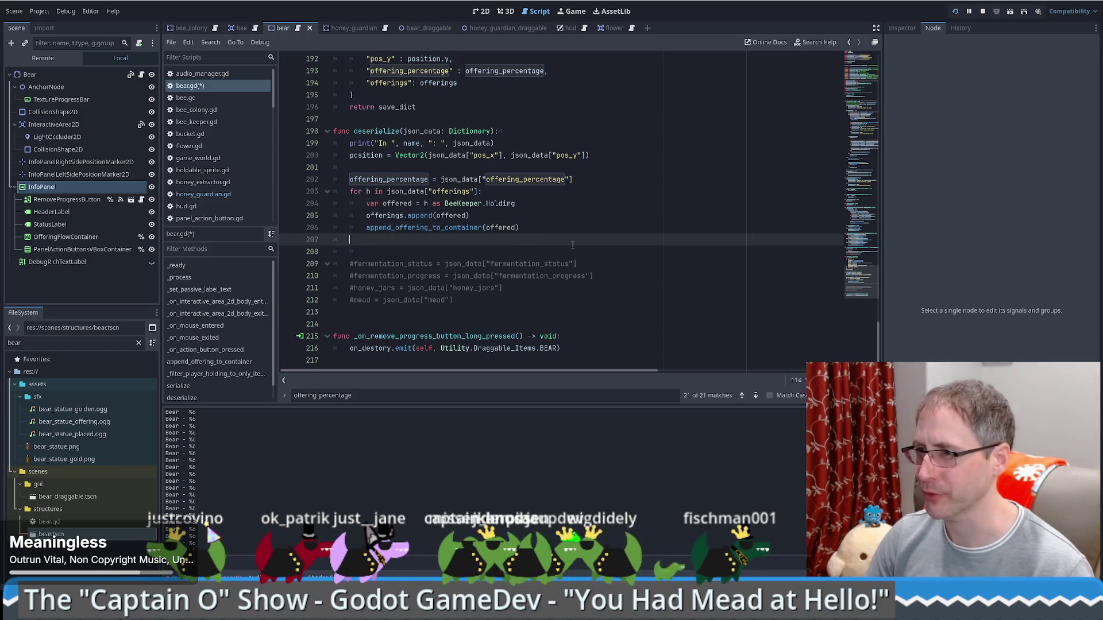
key(Return)
text(_set_passive_label_text())
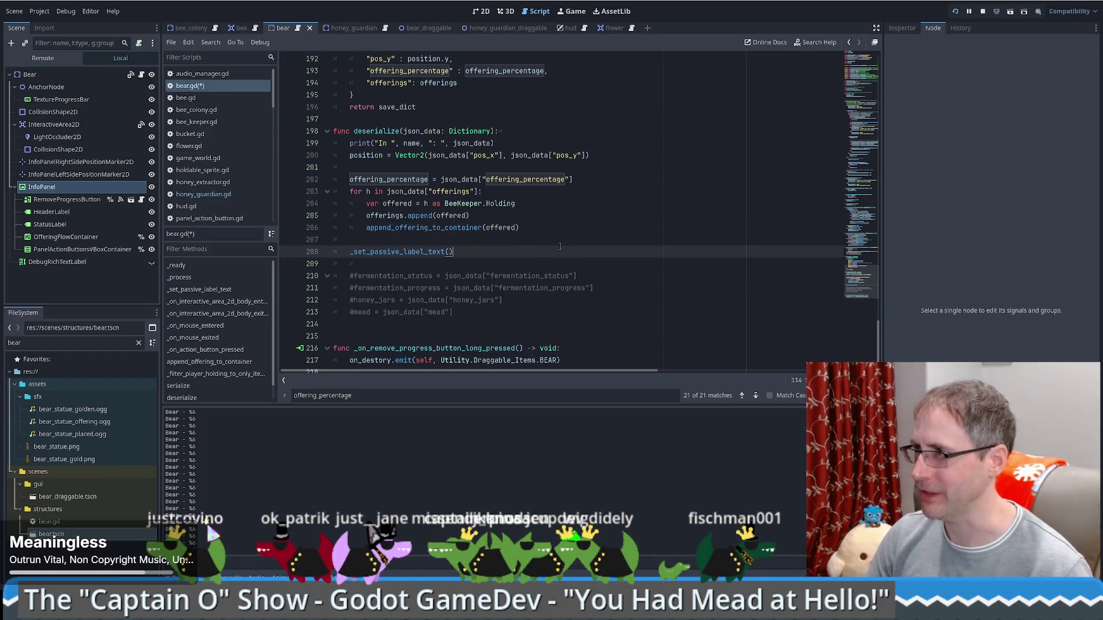
key(ctrl+s)
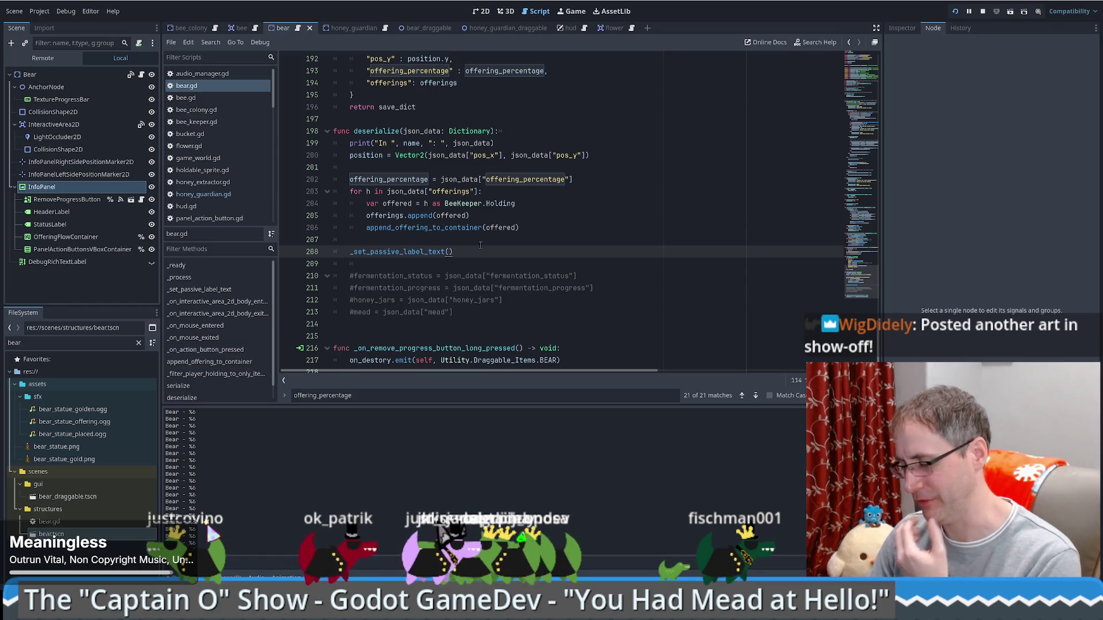
Delete the commented-out fermentation lines, then rerun the game and load the save.
mouse_move(481, 245)
mouse_down()
mouse_move(481, 301)
mouse_move(457, 313)
mouse_up()
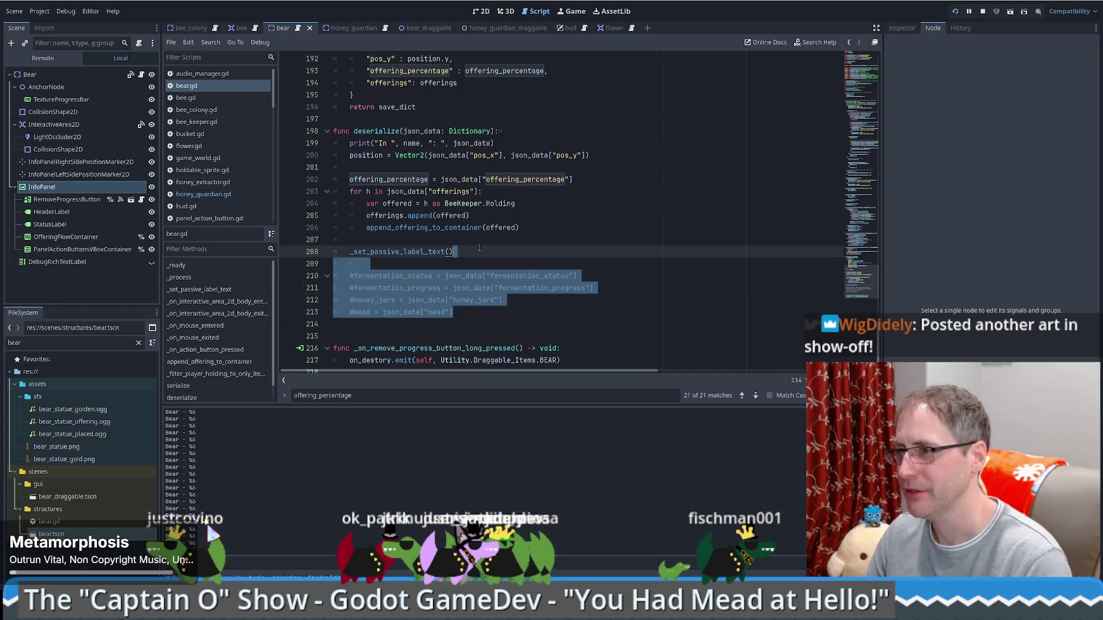
key(Delete)
key(F5)
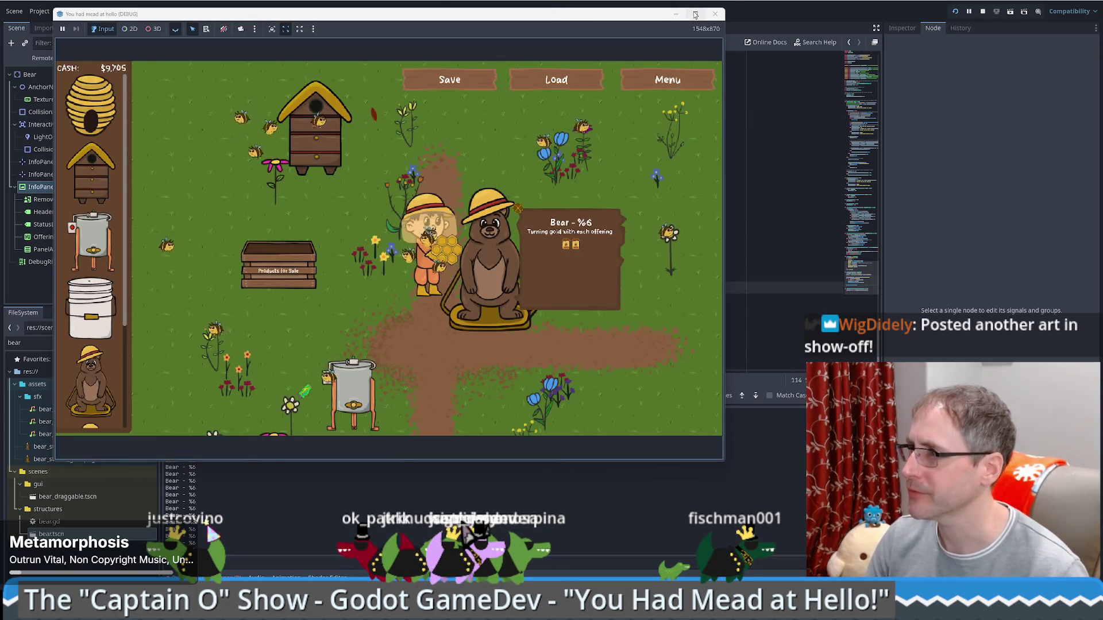
click(715, 13)
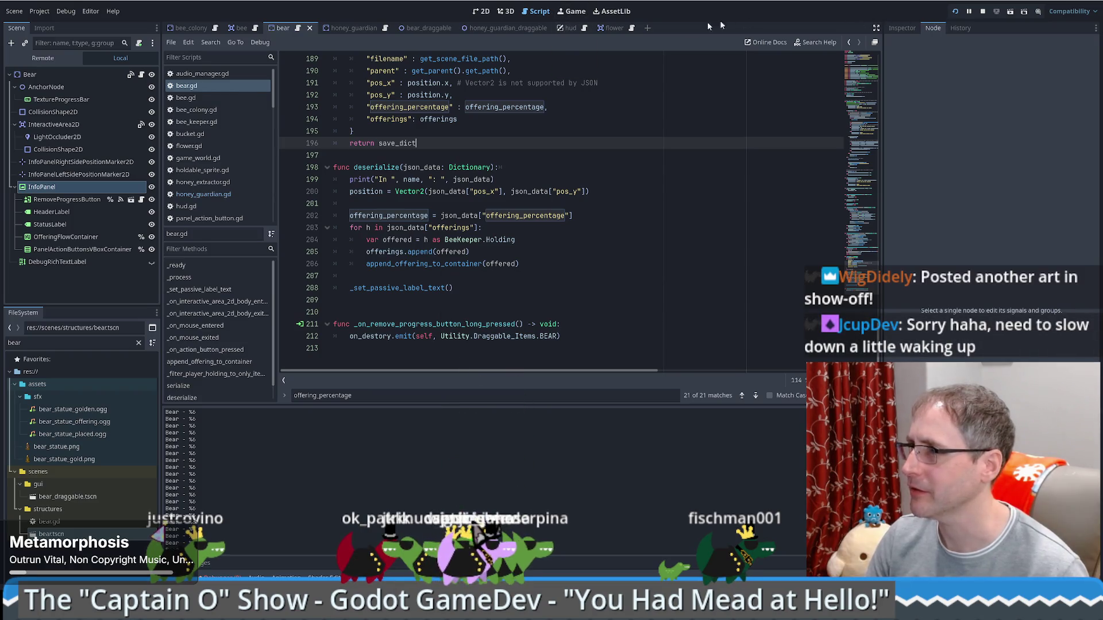
key(F5)
click(579, 76)
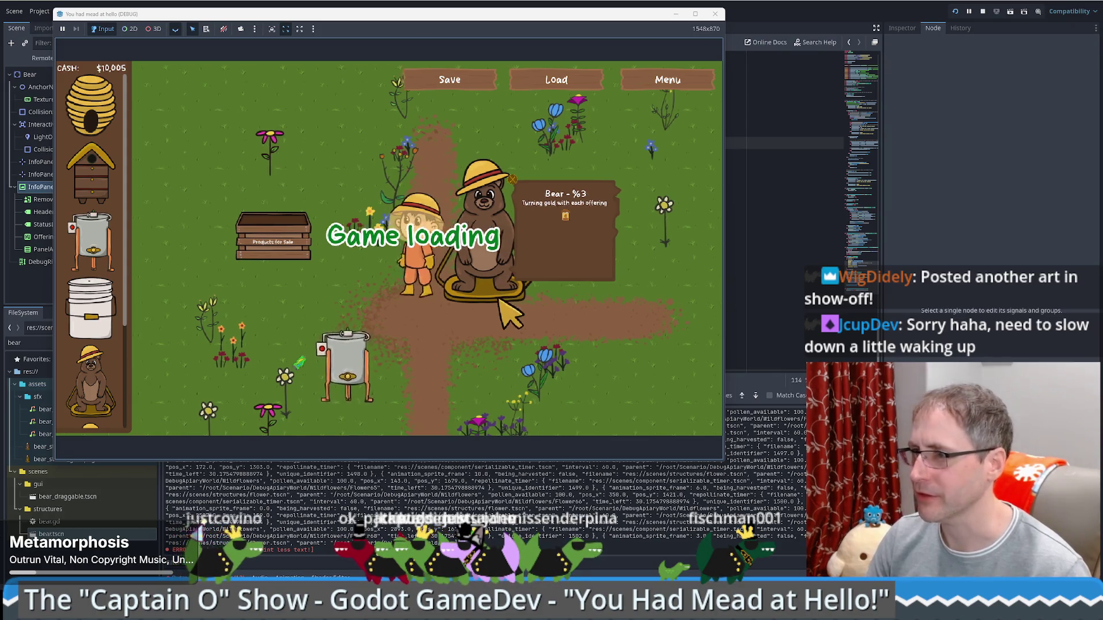
Walk the beekeeper to the bear to confirm the loaded panel reads 'Bear - %6'.
click(457, 368)
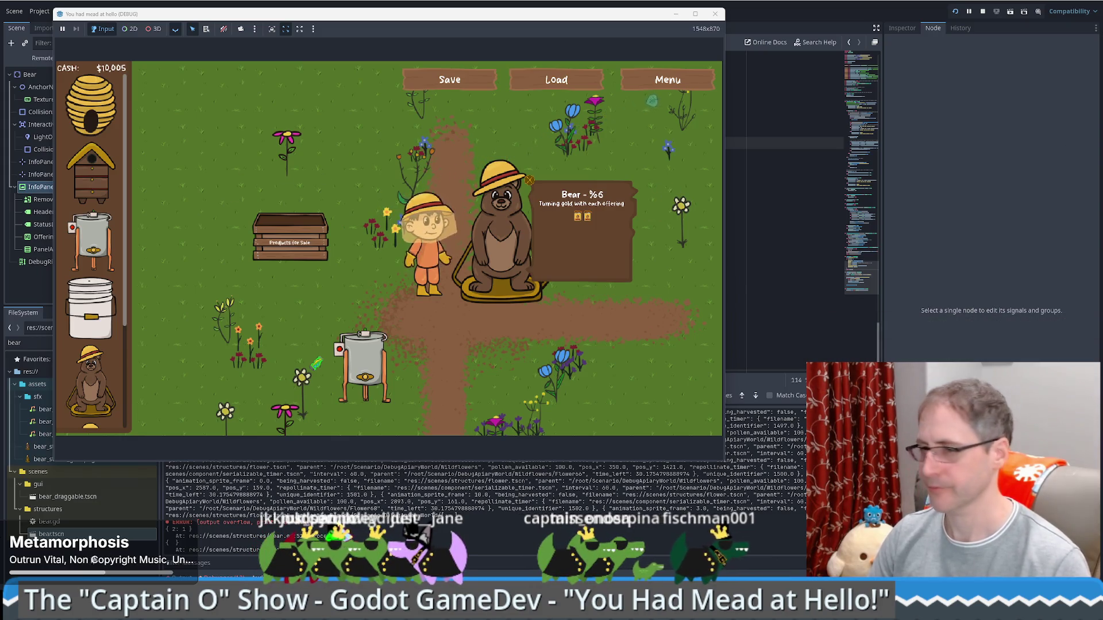
Open the illuminated logo image from its pasted URL in a new browser tab.
key(alt+Tab)
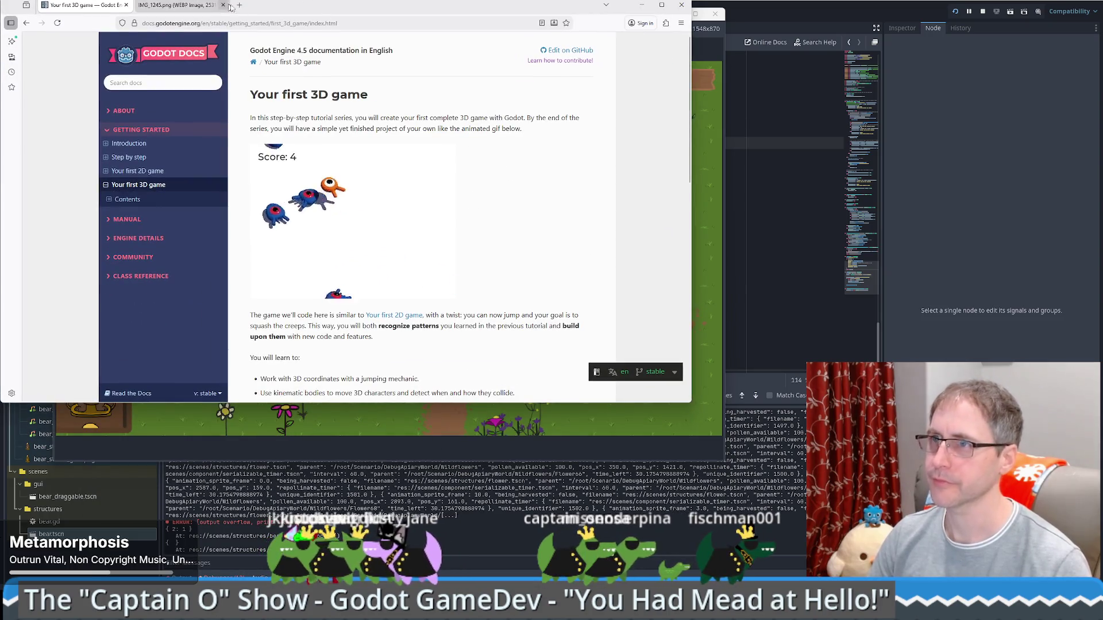
key(ctrl+t)
key(ctrl+v)
key(Return)
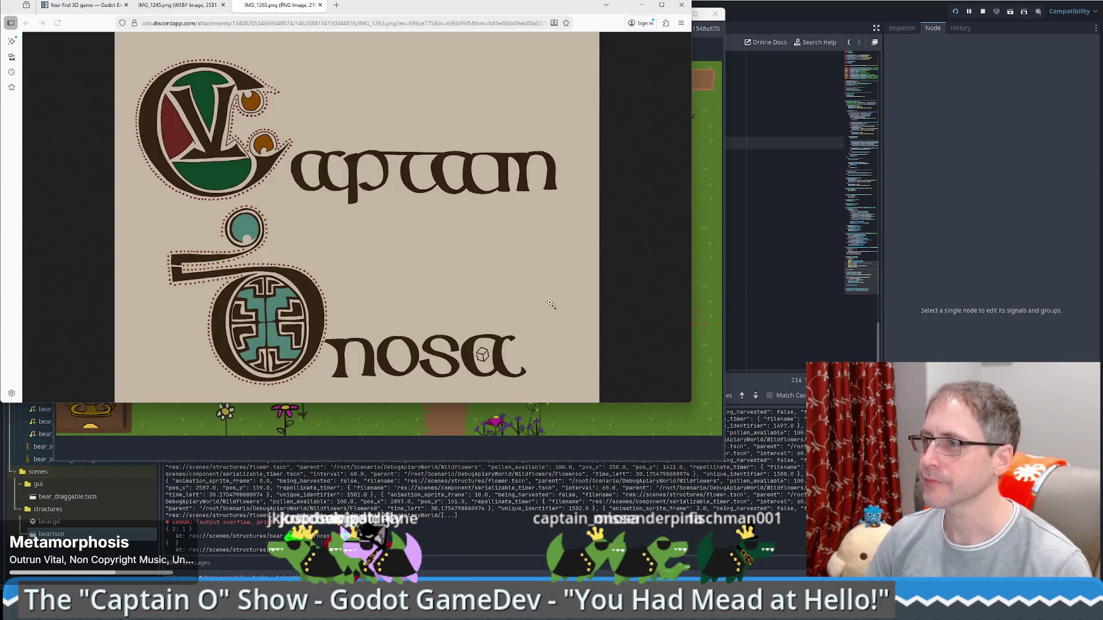
Widen and reposition the browser window, then bring the running game window back in front.
mouse_move(694, 402)
mouse_down()
mouse_move(711, 404)
mouse_move(707, 445)
mouse_up()
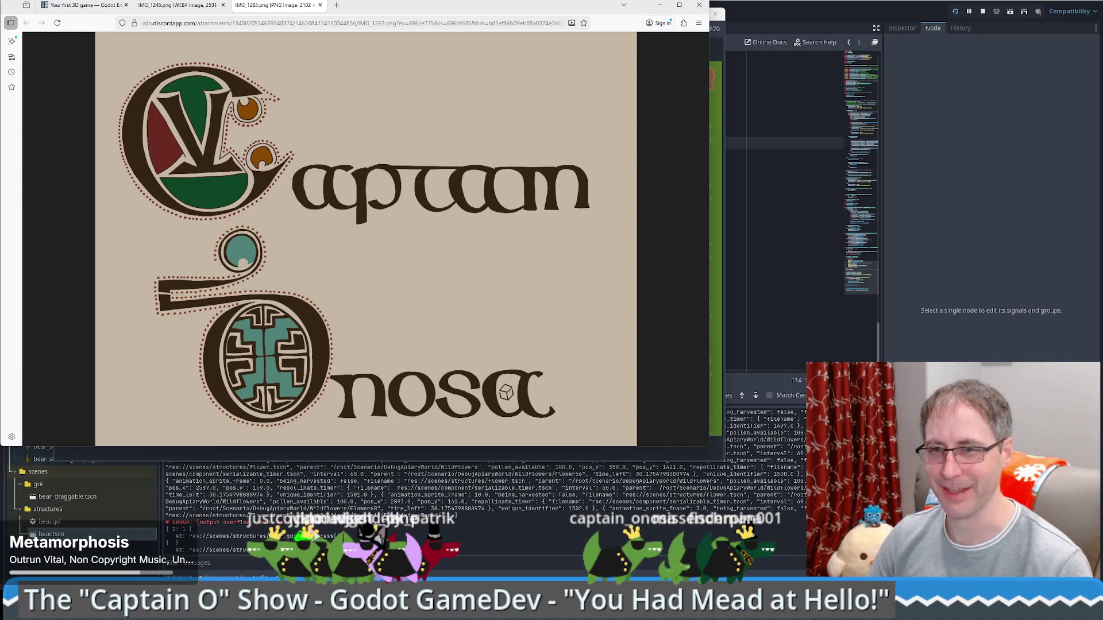
mouse_move(466, 15)
mouse_down()
mouse_move(508, 23)
mouse_move(493, 38)
mouse_up()
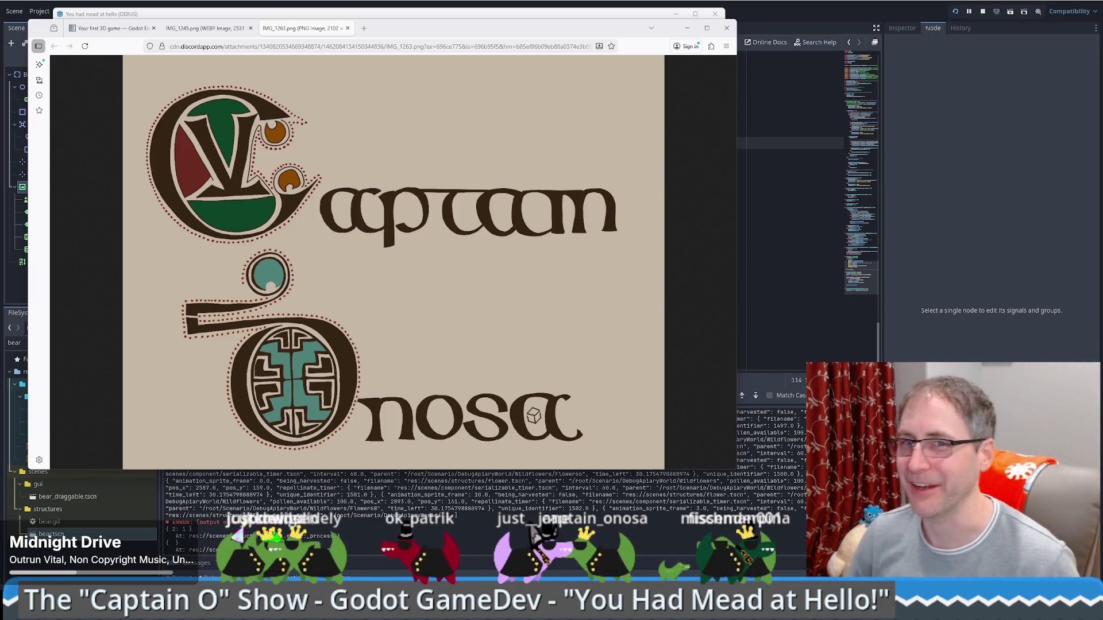
drag(510, 27, 518, 53)
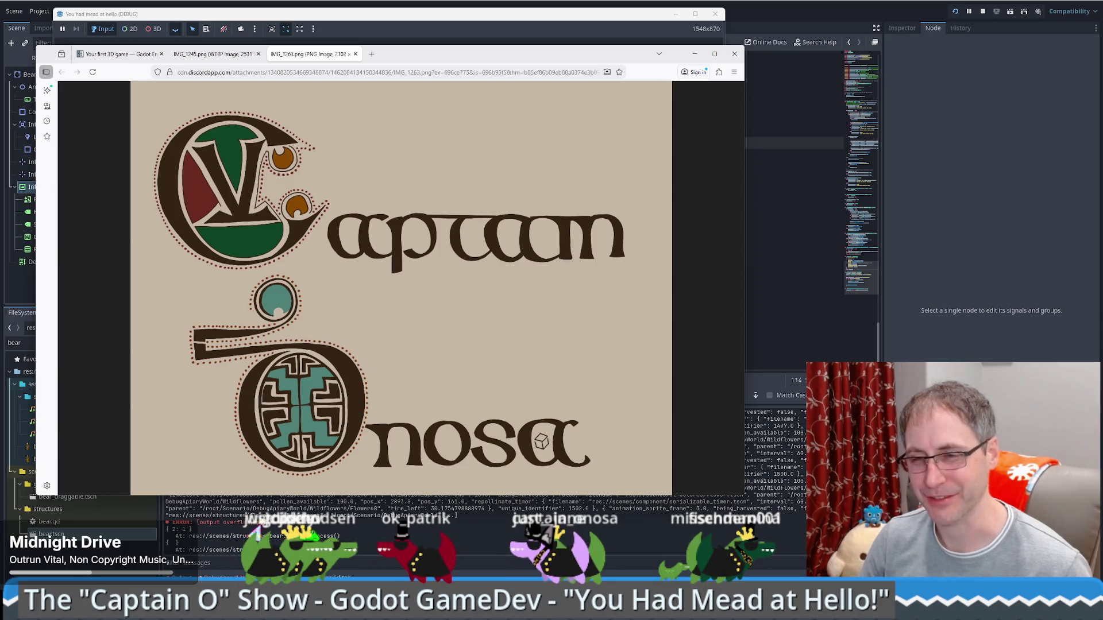
mouse_move(462, 57)
mouse_down()
mouse_move(449, 82)
mouse_move(469, 67)
mouse_up()
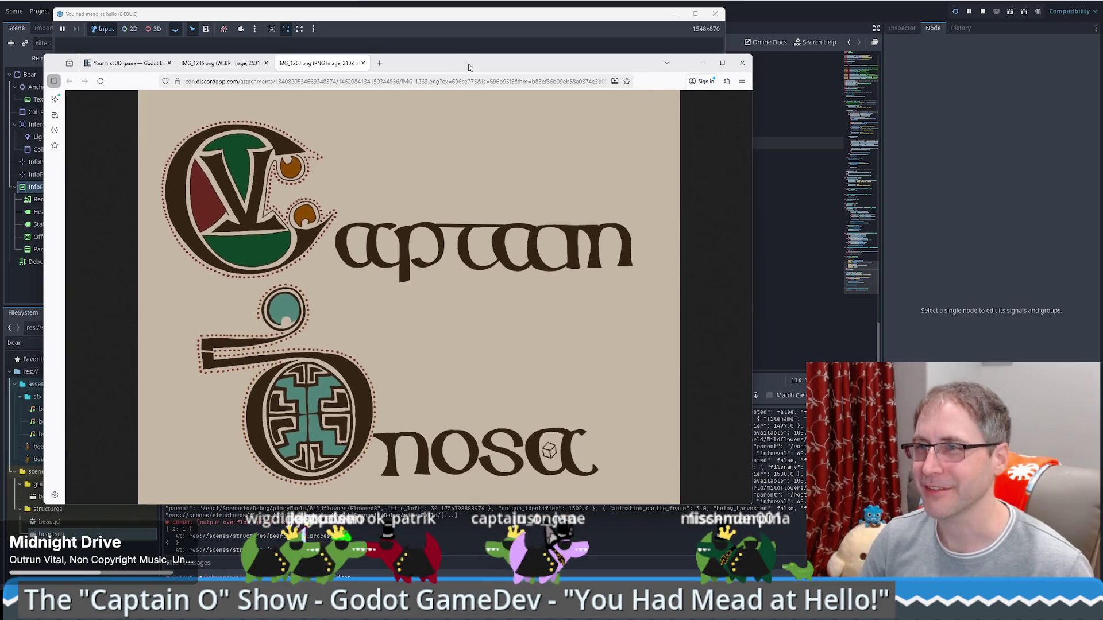
click(437, 22)
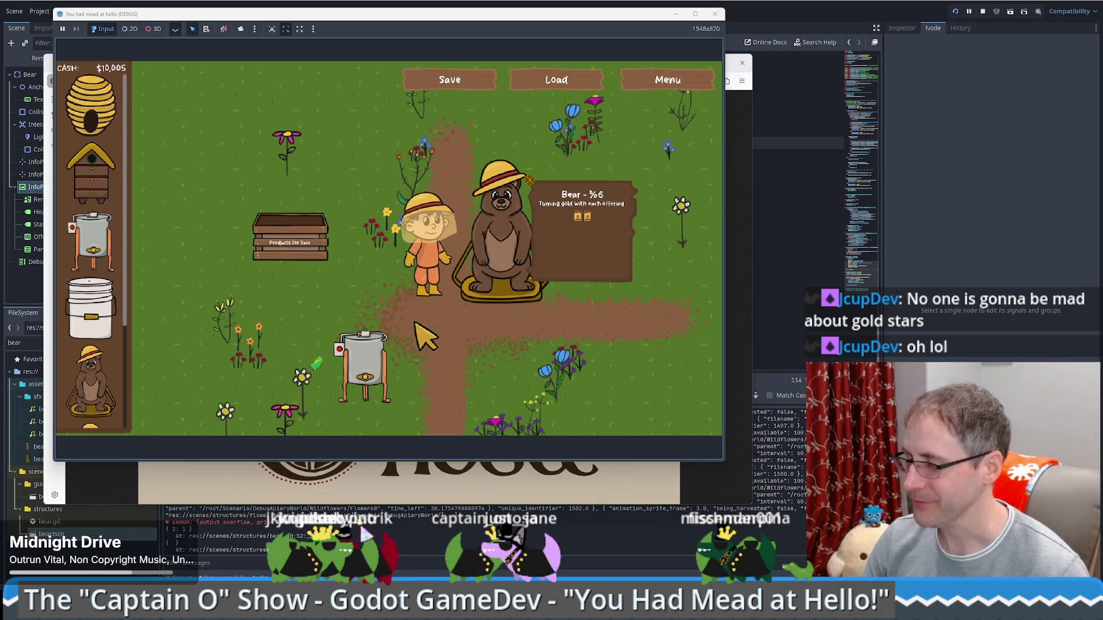
Take honey from the extractor and sell honey and beeswax to reach $10,155, then return to bear.gd.
key(a)
key(s)
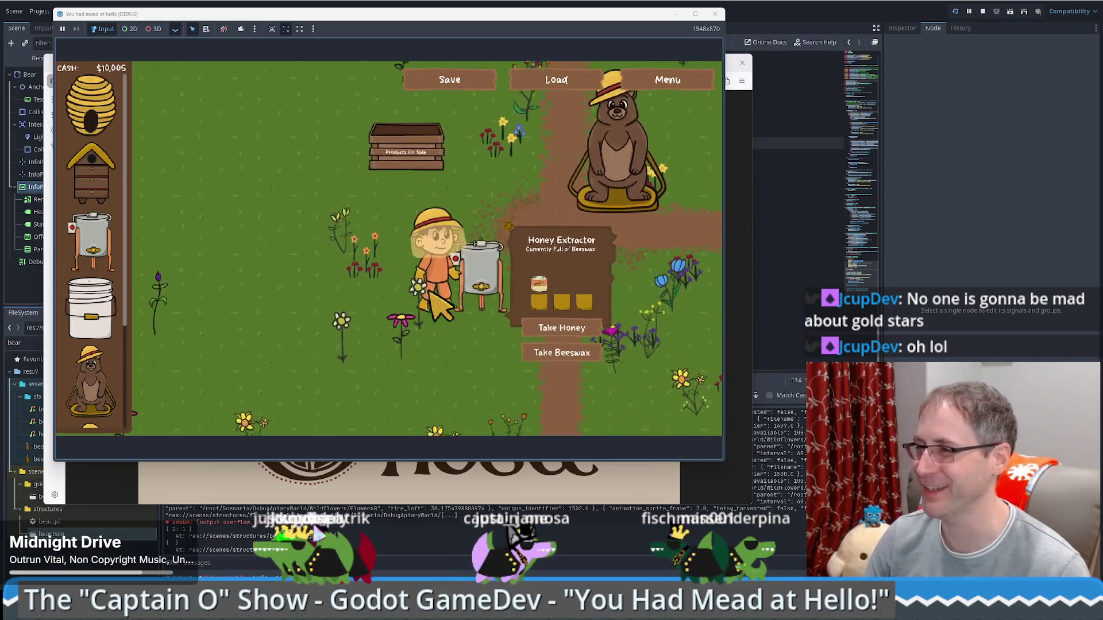
click(538, 332)
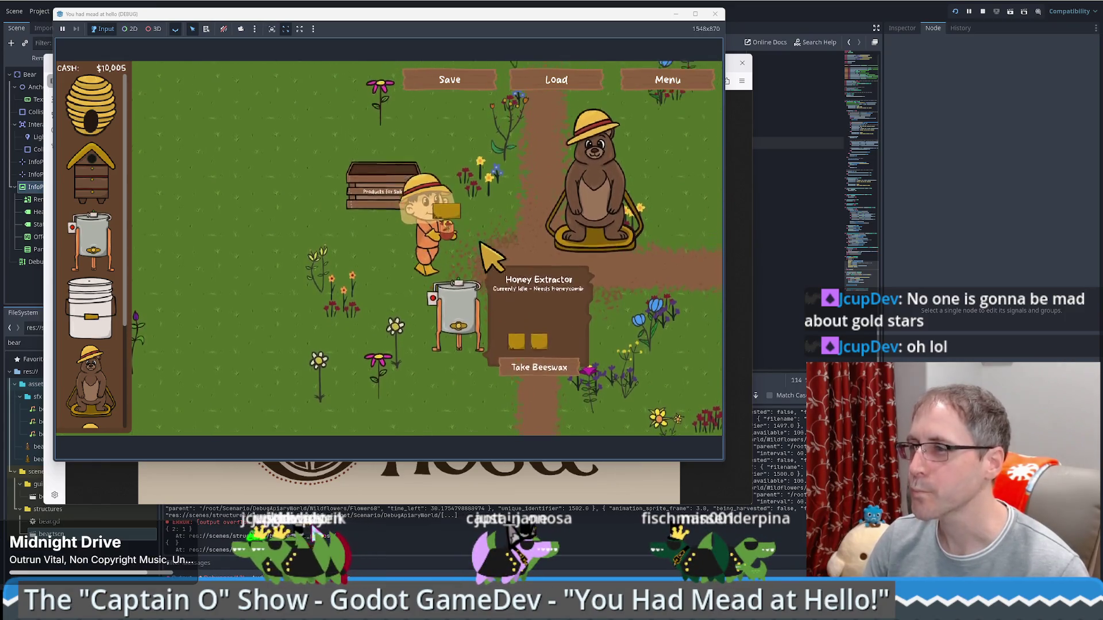
key(w)
click(304, 281)
click(308, 290)
key(d)
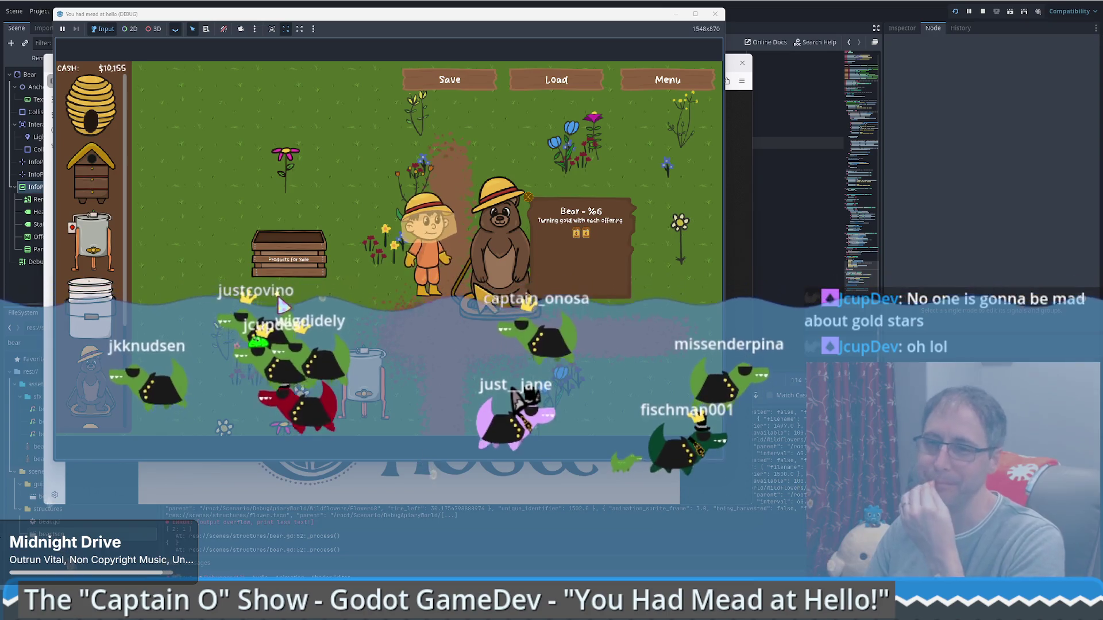
key(alt+Tab)
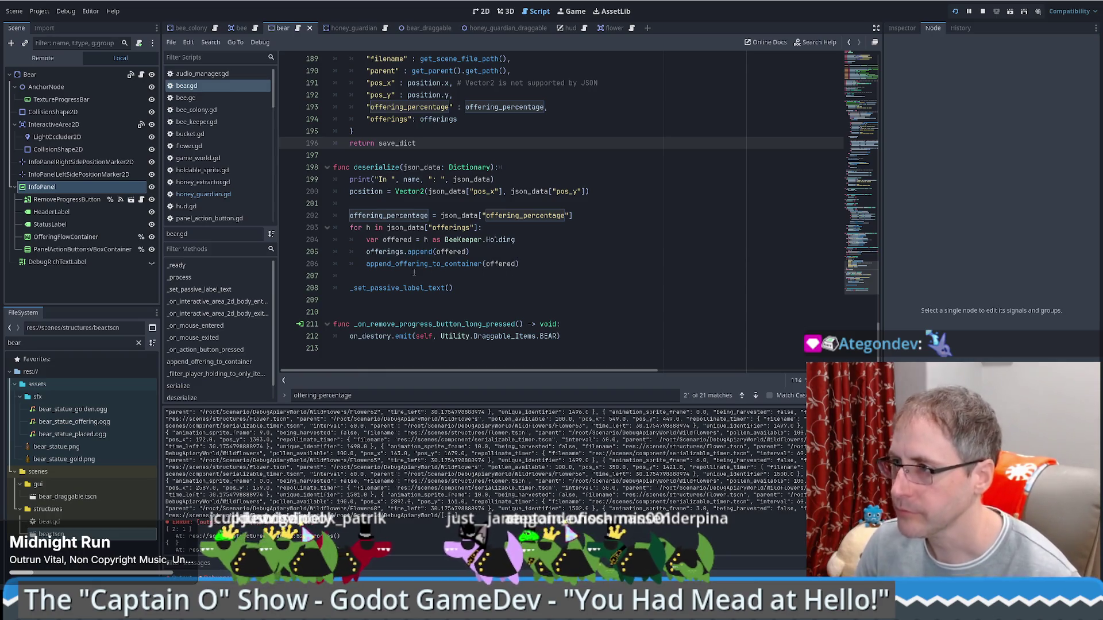
Copy bear.gd's _set_passive_label_text header and paste it on line 124 of honey_guardian.gd.
ctrl+click(393, 289)
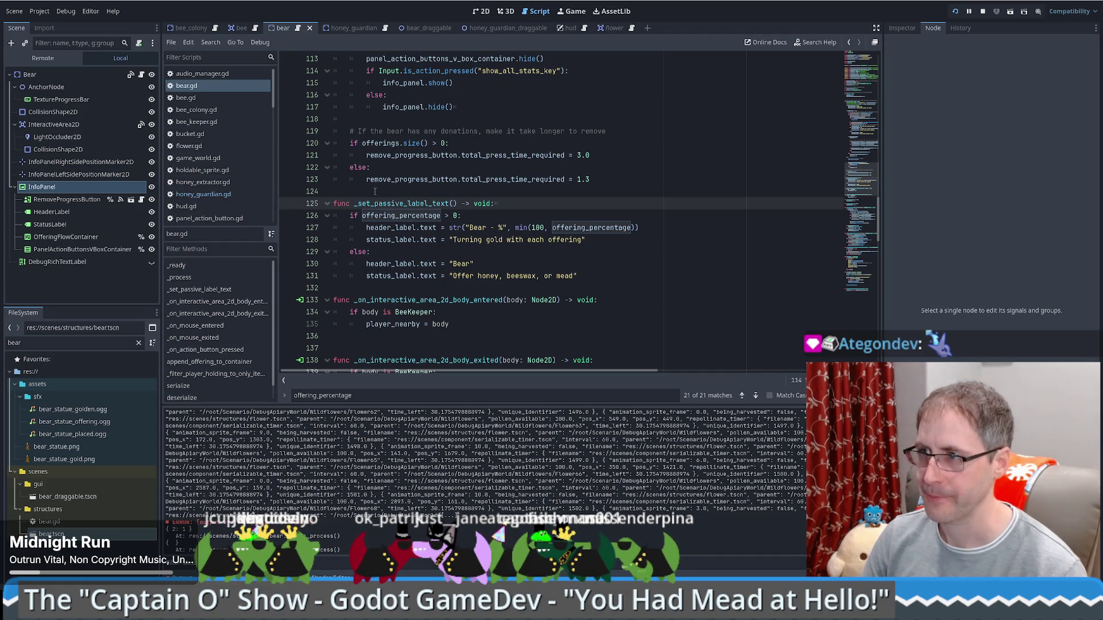
drag(375, 192, 535, 202)
key(ctrl+c)
key(Left)
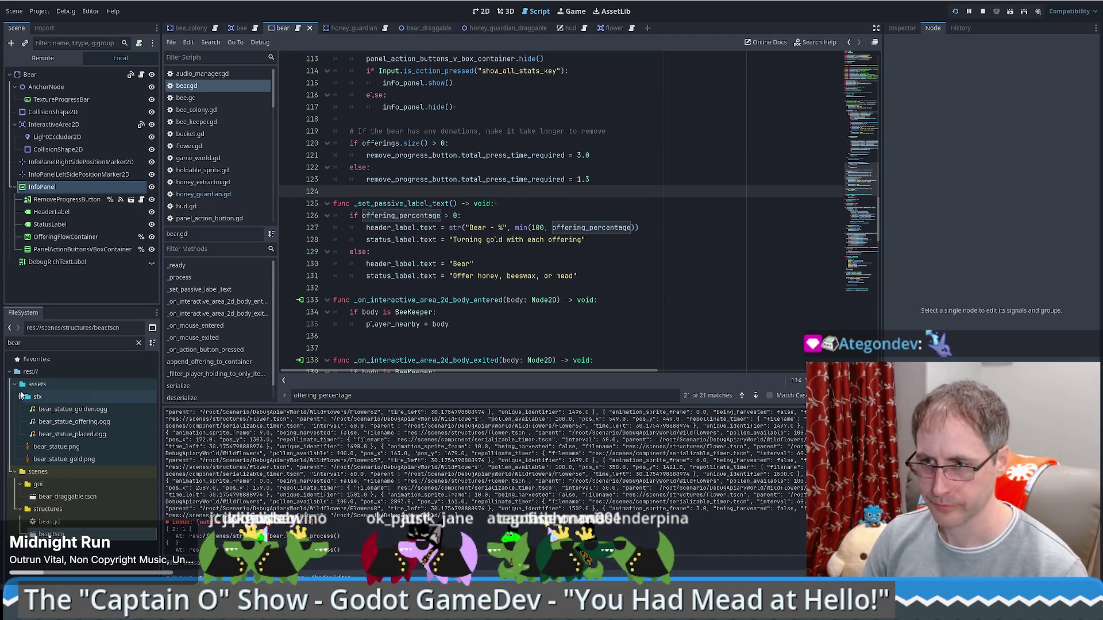
text(guard)
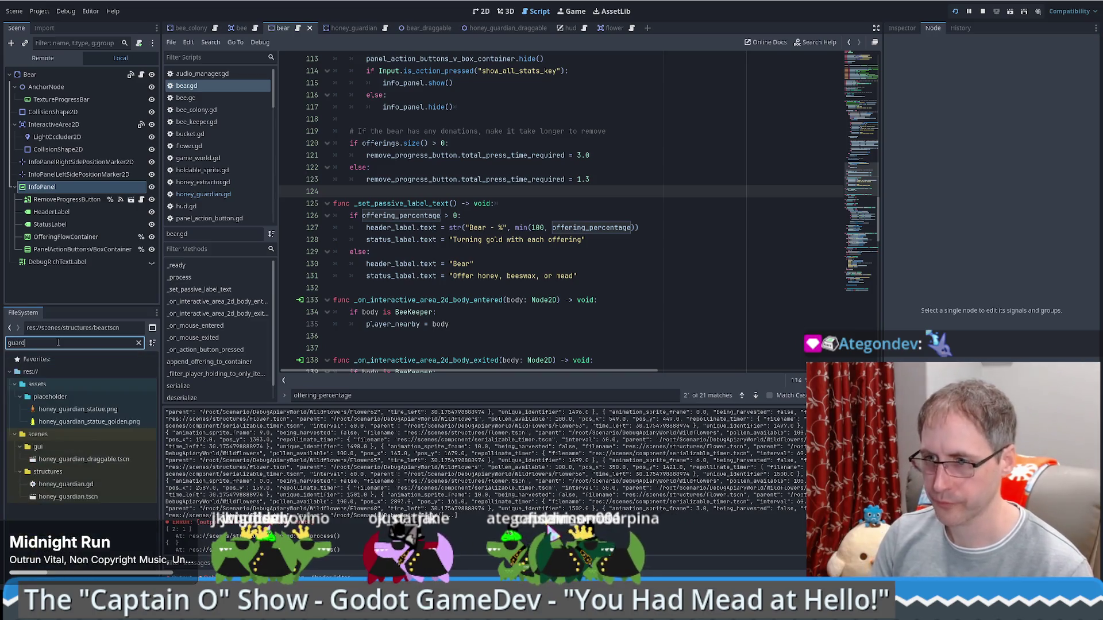
double_click(81, 489)
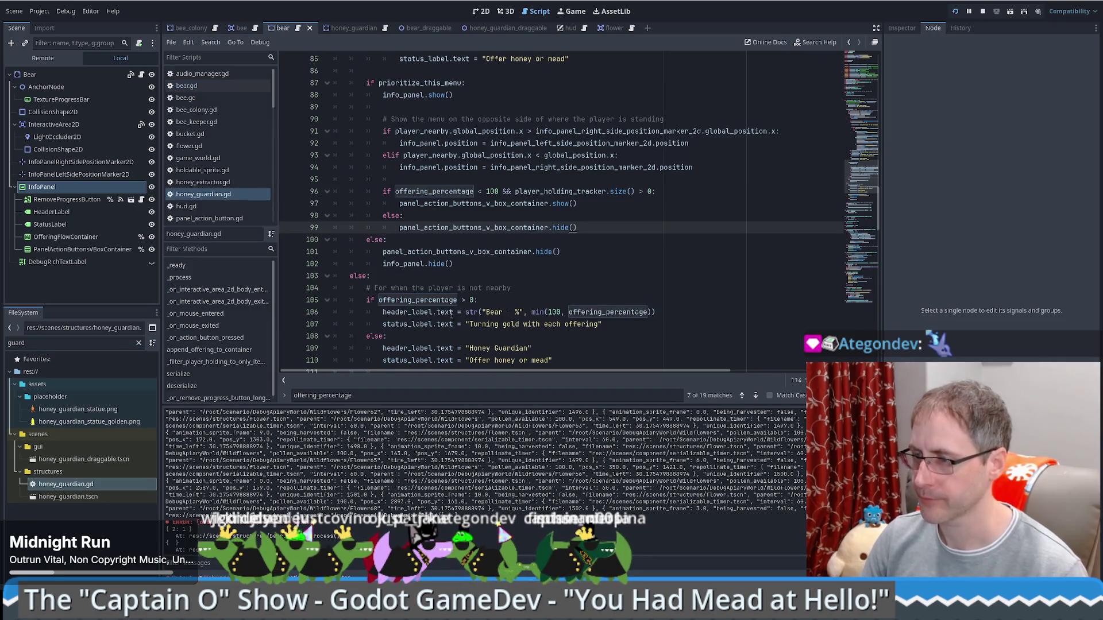
scroll(445, 261, down, 8)
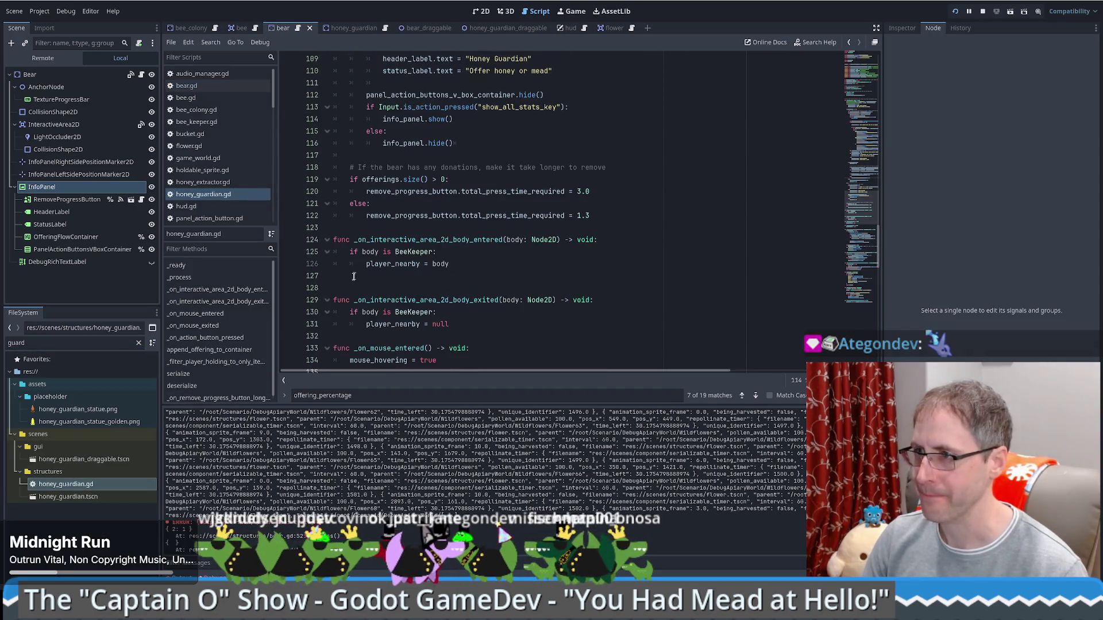
scroll(354, 277, up, 1)
click(343, 263)
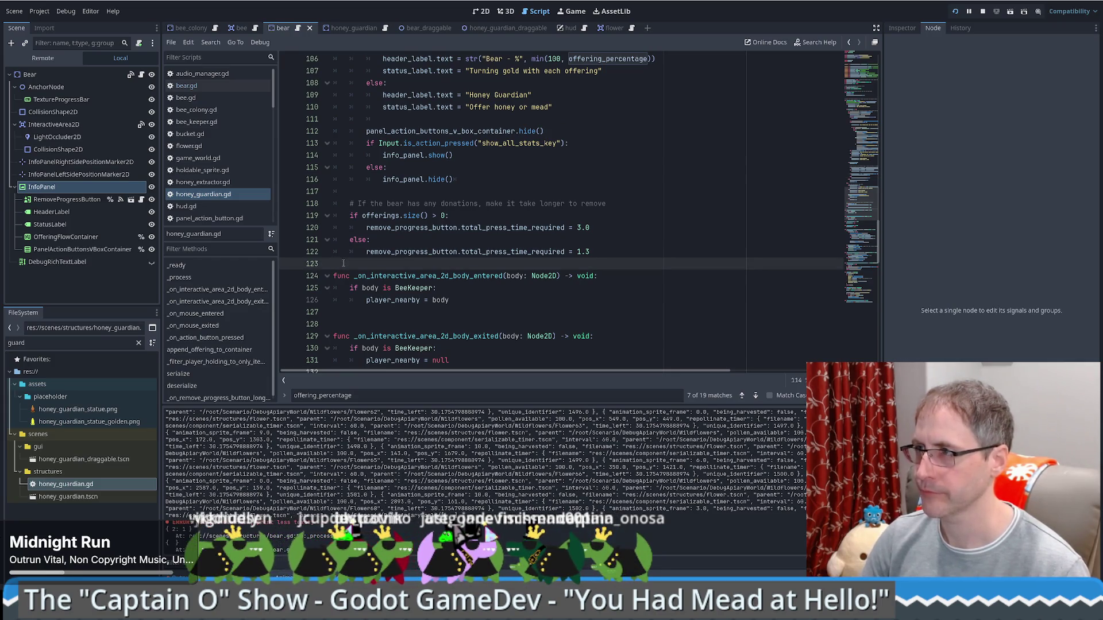
key(Return)
key(ctrl+v)
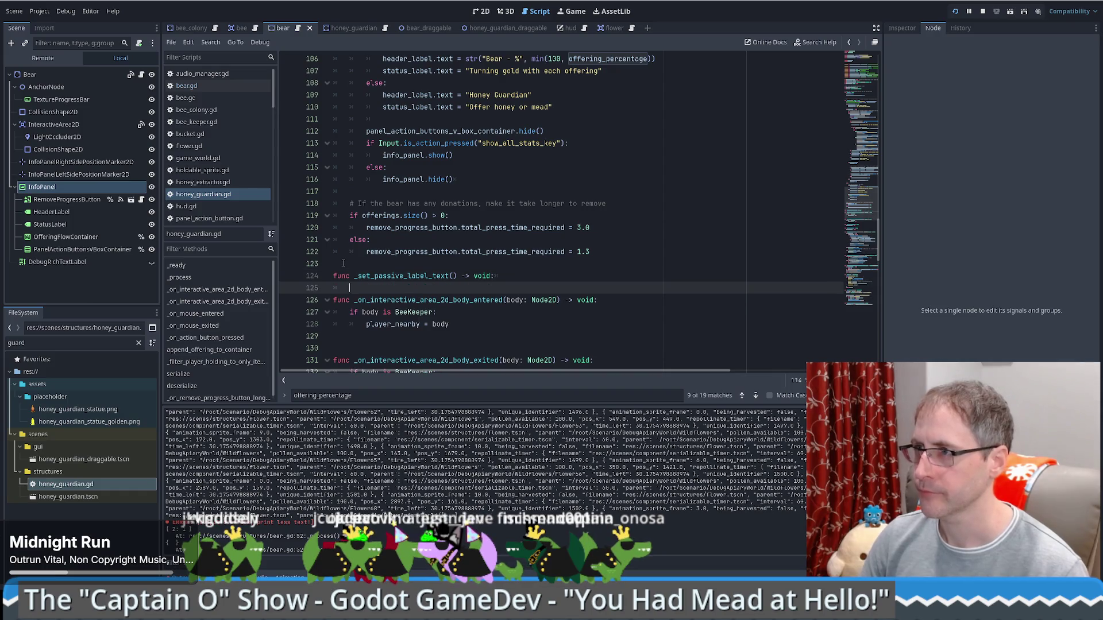
Move the not-nearby label if/else block into the new function beneath its header.
scroll(365, 244, up, 3)
mouse_move(527, 144)
mouse_down()
mouse_move(569, 167)
mouse_move(590, 217)
mouse_up()
key(ctrl+c)
key(BackSpace)
click(506, 299)
key(ctrl+v)
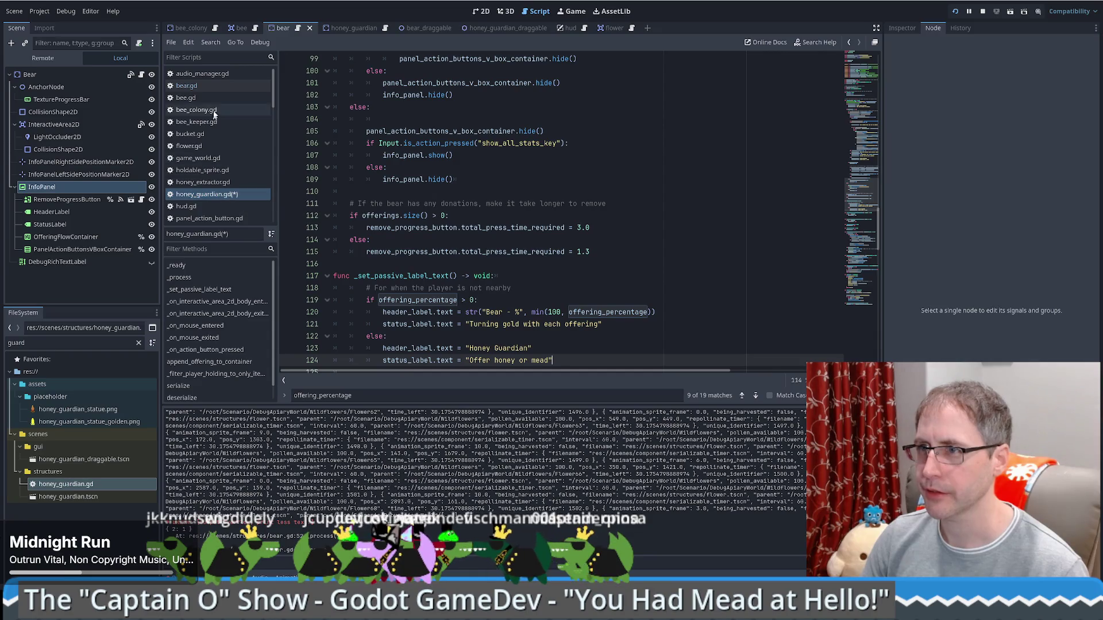
Add the '# For when the player is not nearby' comment under else:, matching bear.gd.
click(209, 87)
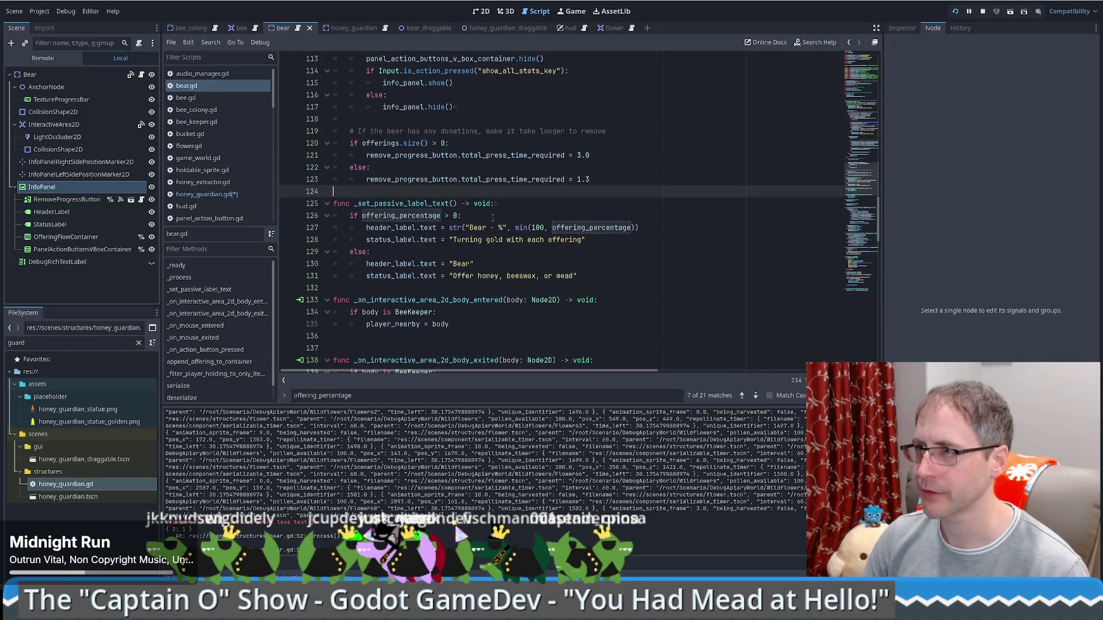
scroll(493, 217, up, 3)
drag(516, 124, 523, 132)
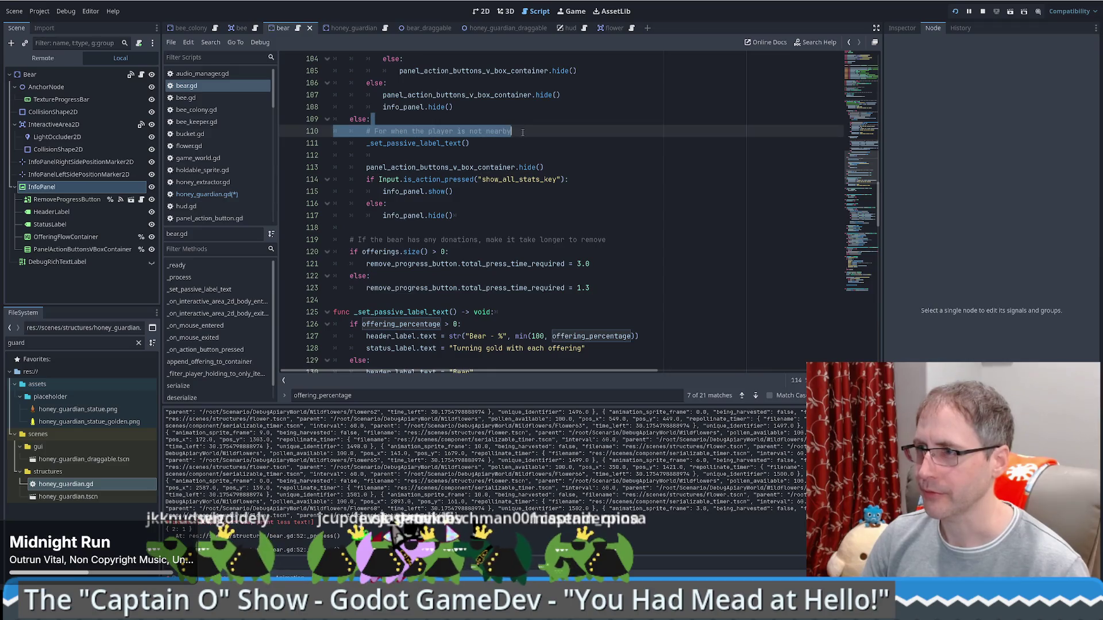
click(223, 197)
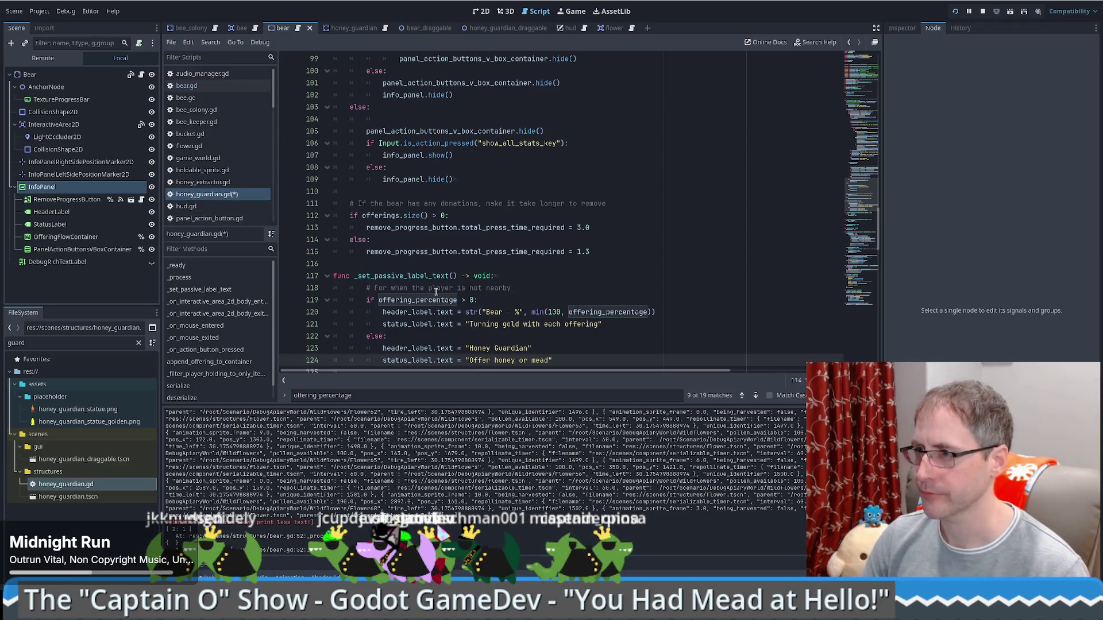
scroll(435, 291, up, 4)
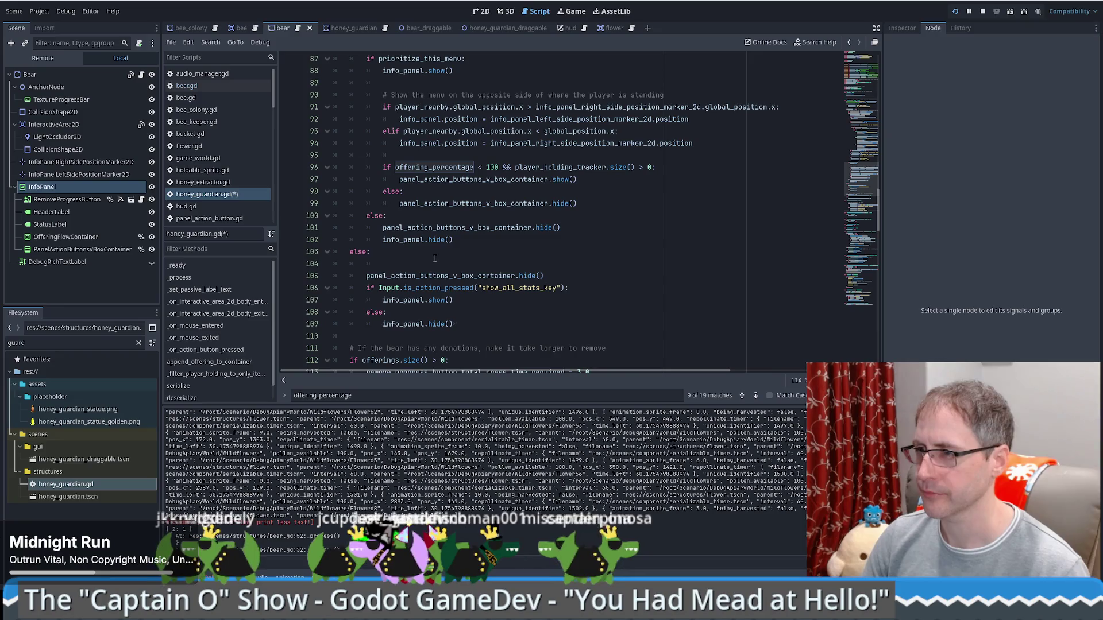
click(442, 264)
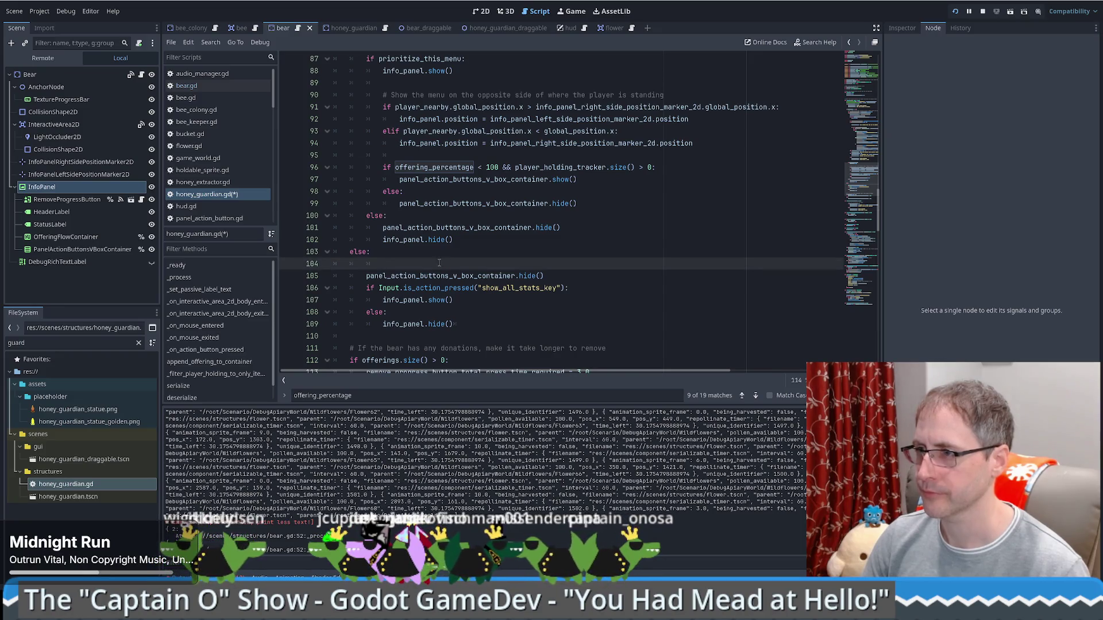
key(Return)
text(# For when the player is not nearby)
key(Return)
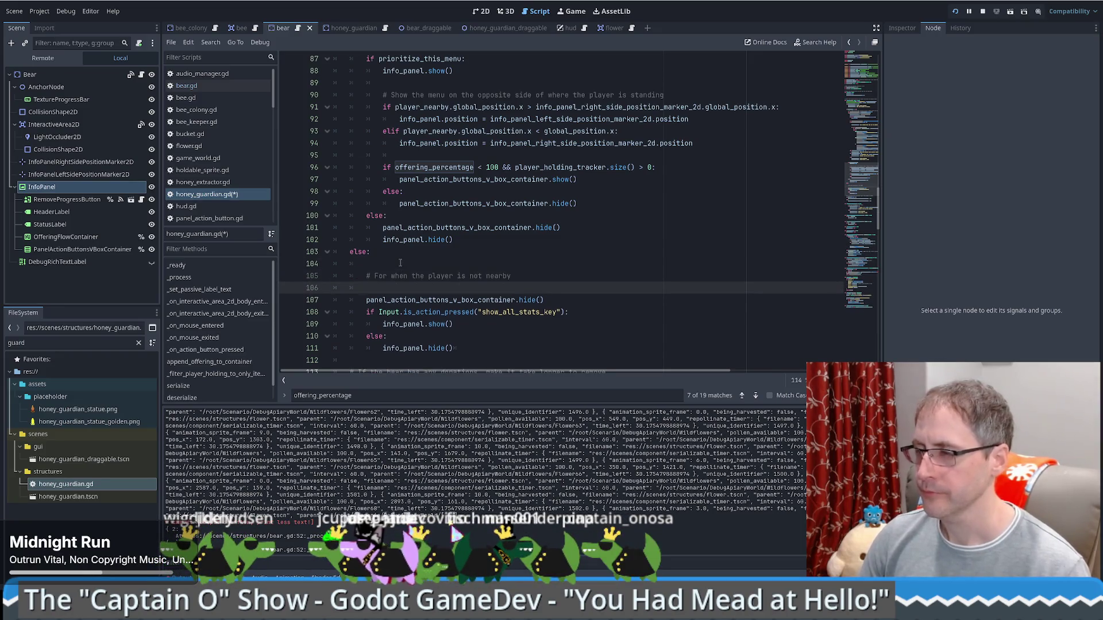
key(BackSpace)
Paste a _set_passive_label_text() call on the line below the new comment.
scroll(329, 230, down, 7)
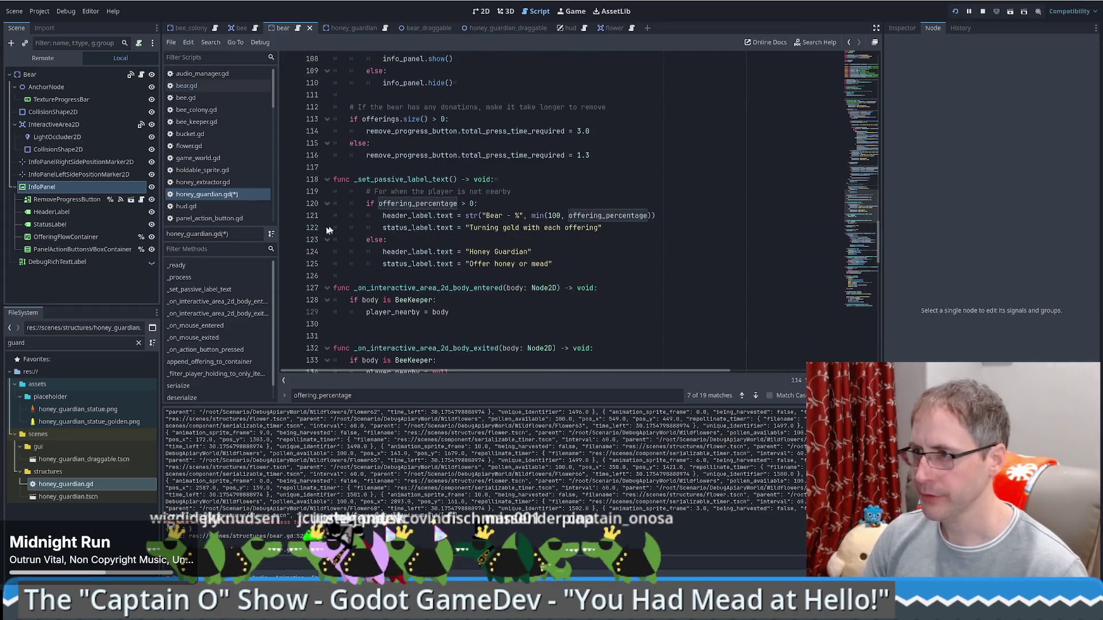
drag(352, 180, 464, 181)
key(ctrl+c)
scroll(457, 181, up, 3)
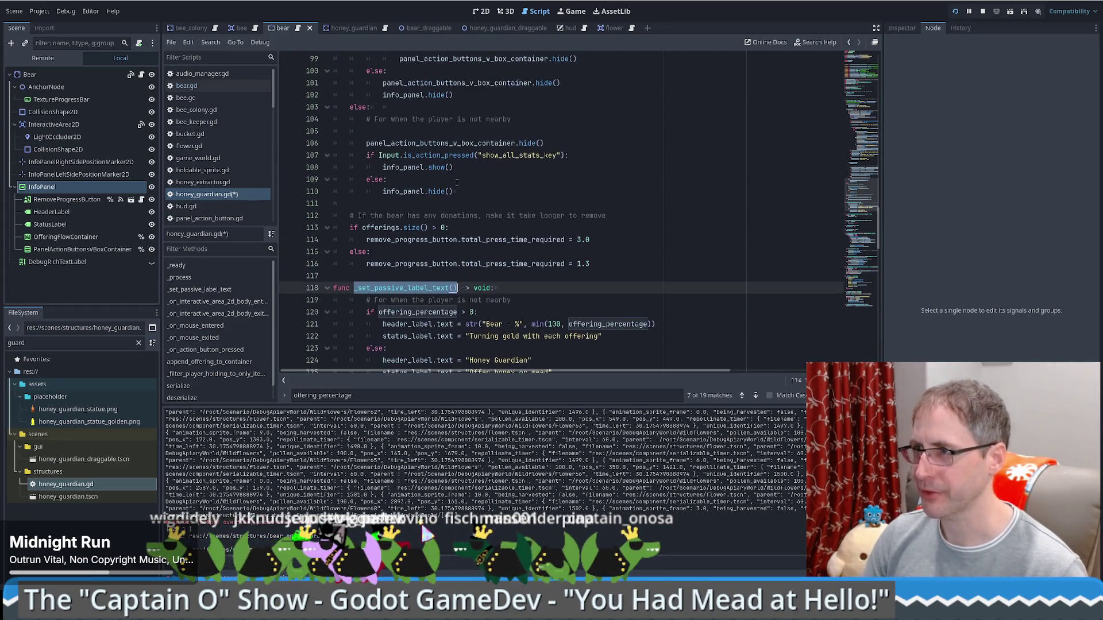
click(400, 135)
key(ctrl+v)
key(Return)
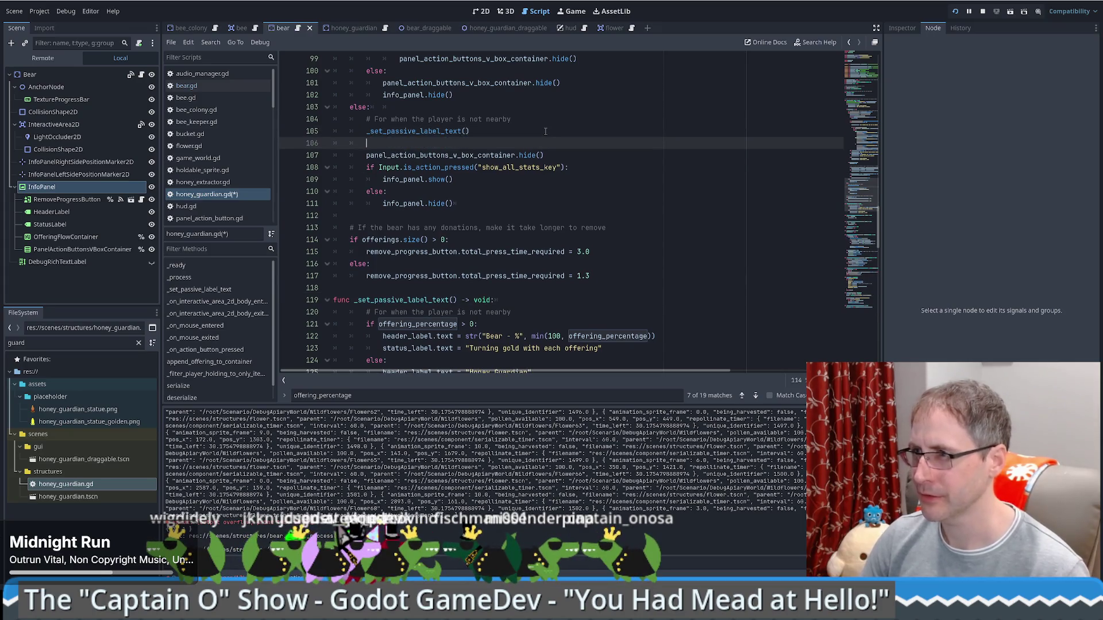
Add a _set_passive_label_text() call after the offerings loop at the end of deserialize.
click(525, 311)
scroll(517, 299, down, 15)
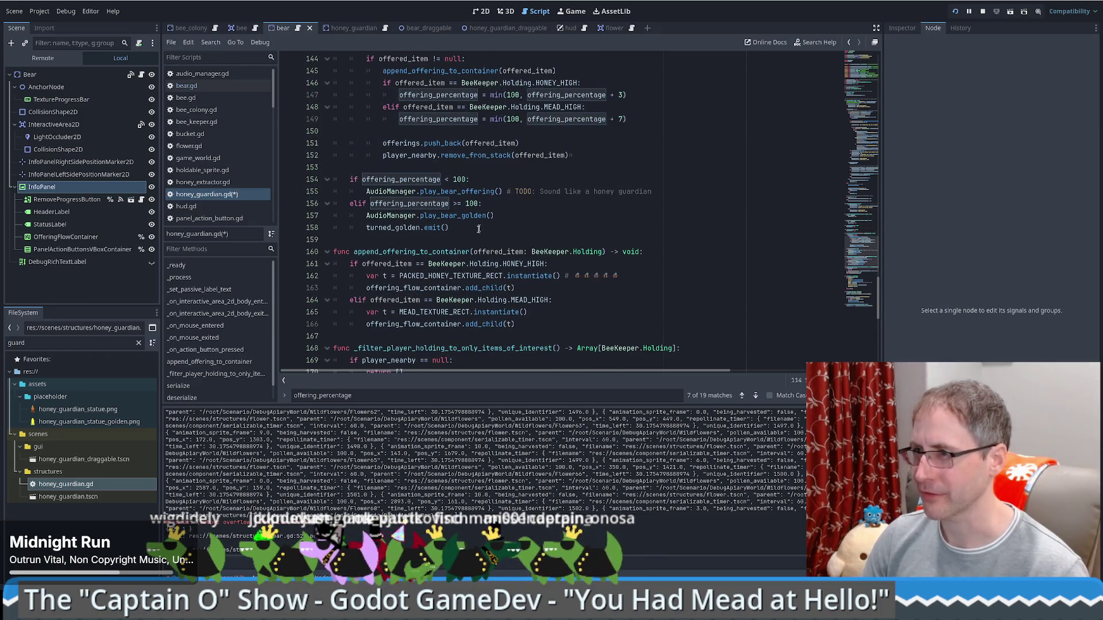
scroll(478, 230, down, 10)
click(540, 299)
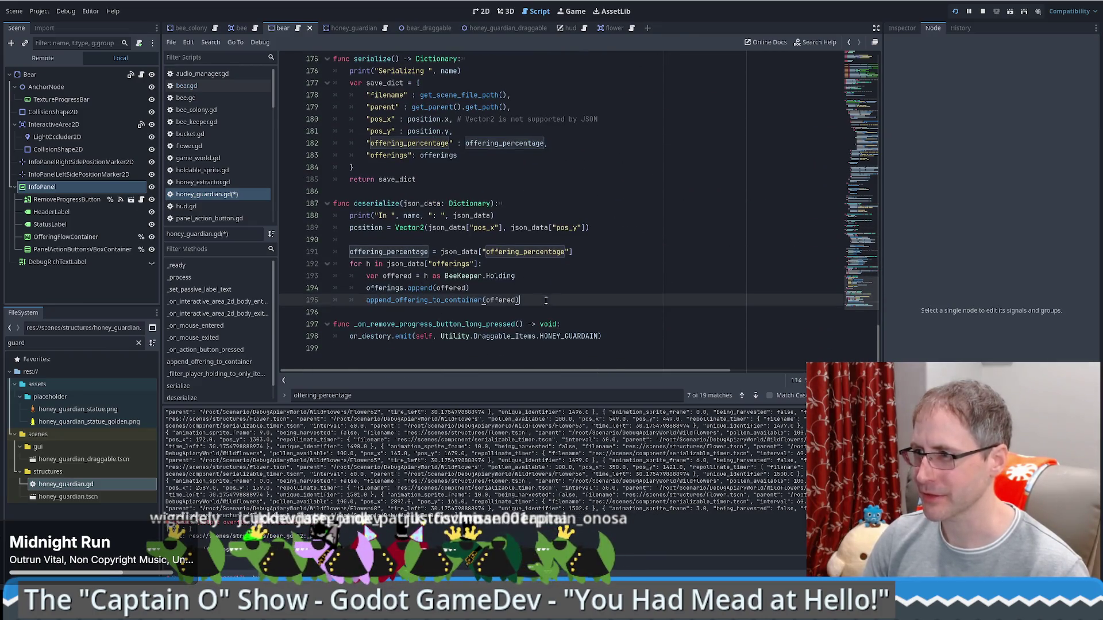
key(Return)
key(Up)
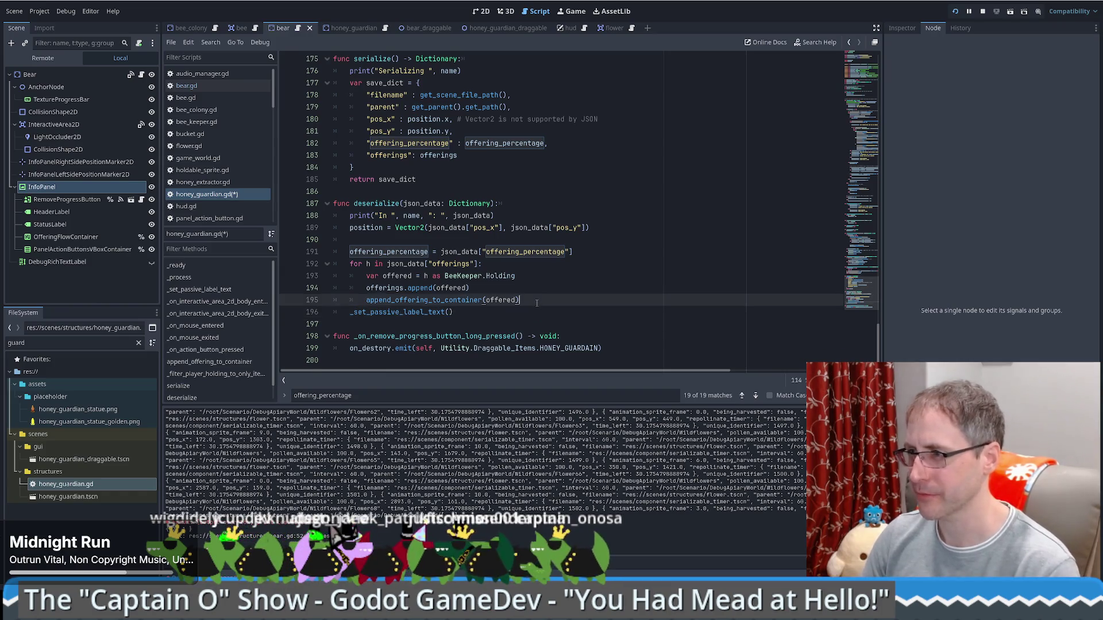
key(Return)
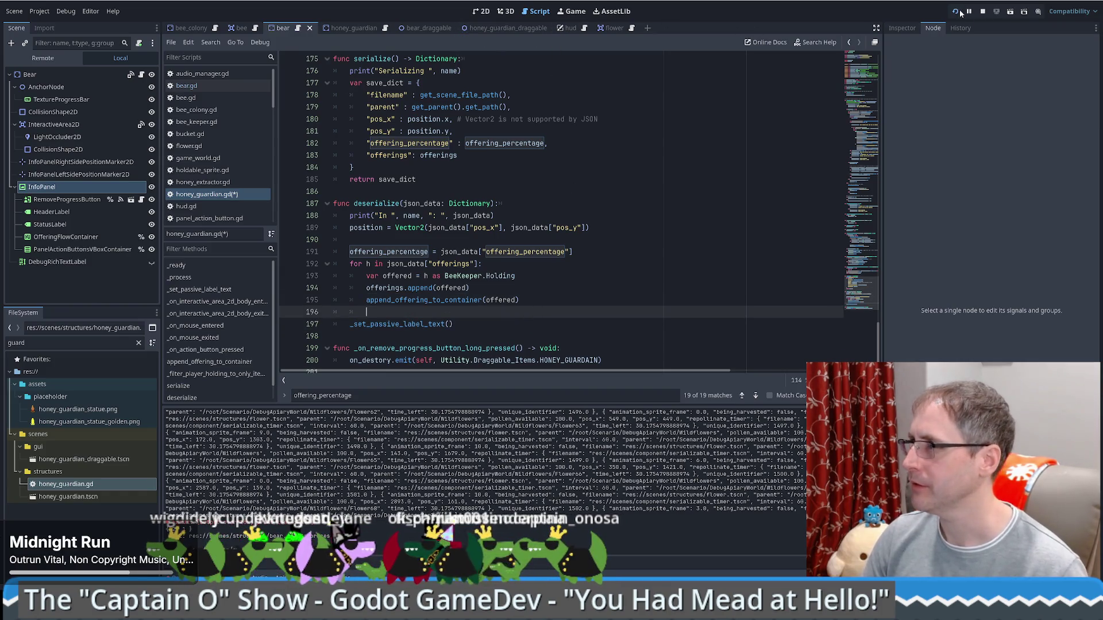
Save the script, run the project, enlarge the game window, and start a New Game.
click(958, 11)
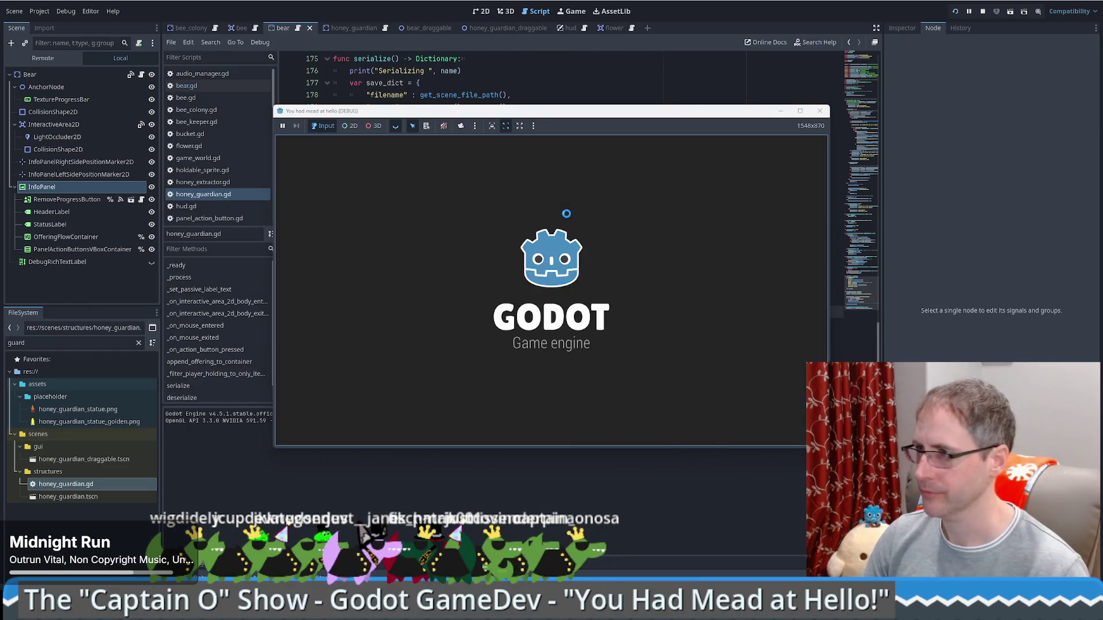
mouse_move(605, 113)
mouse_down()
mouse_move(373, 61)
mouse_move(404, 54)
mouse_up()
drag(630, 391, 695, 461)
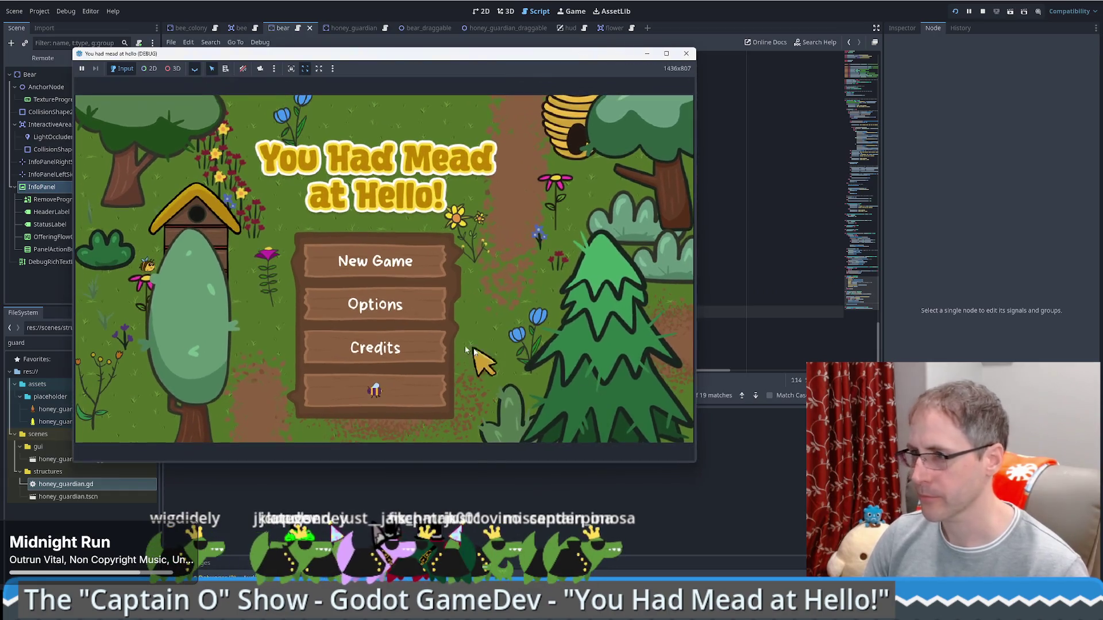
click(407, 396)
Place a Honey Guardian and a Honey Extractor from the shop beside the farmer.
scroll(109, 344, down, 2)
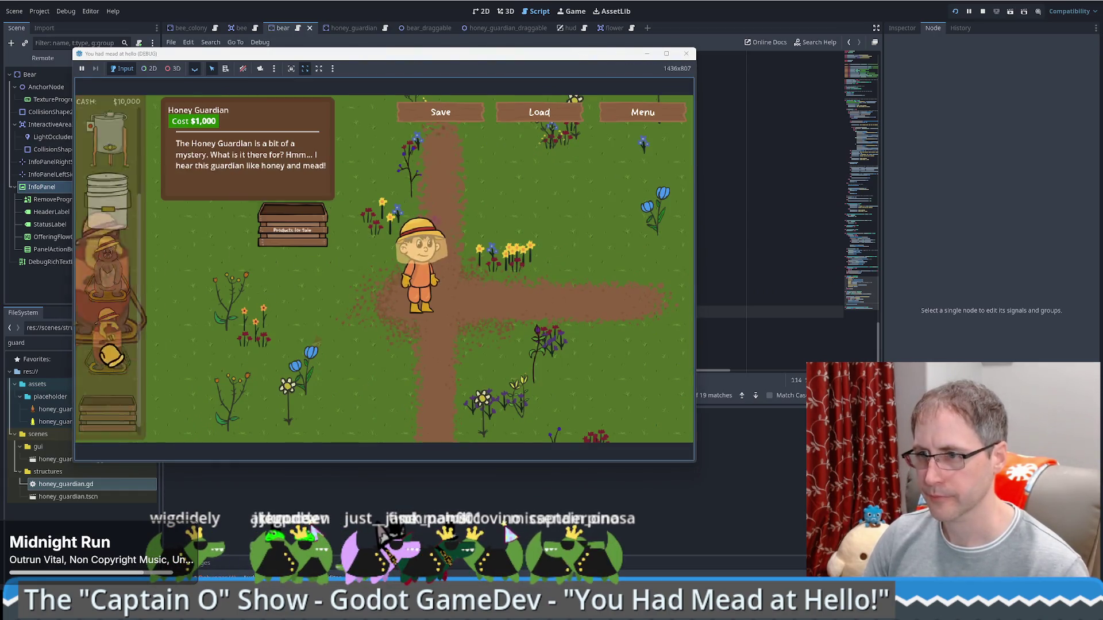
drag(108, 336, 510, 279)
scroll(108, 264, up, 2)
mouse_move(108, 262)
mouse_down()
mouse_move(166, 218)
mouse_move(212, 319)
mouse_up()
mouse_move(221, 358)
mouse_down()
mouse_move(382, 394)
mouse_move(380, 372)
mouse_up()
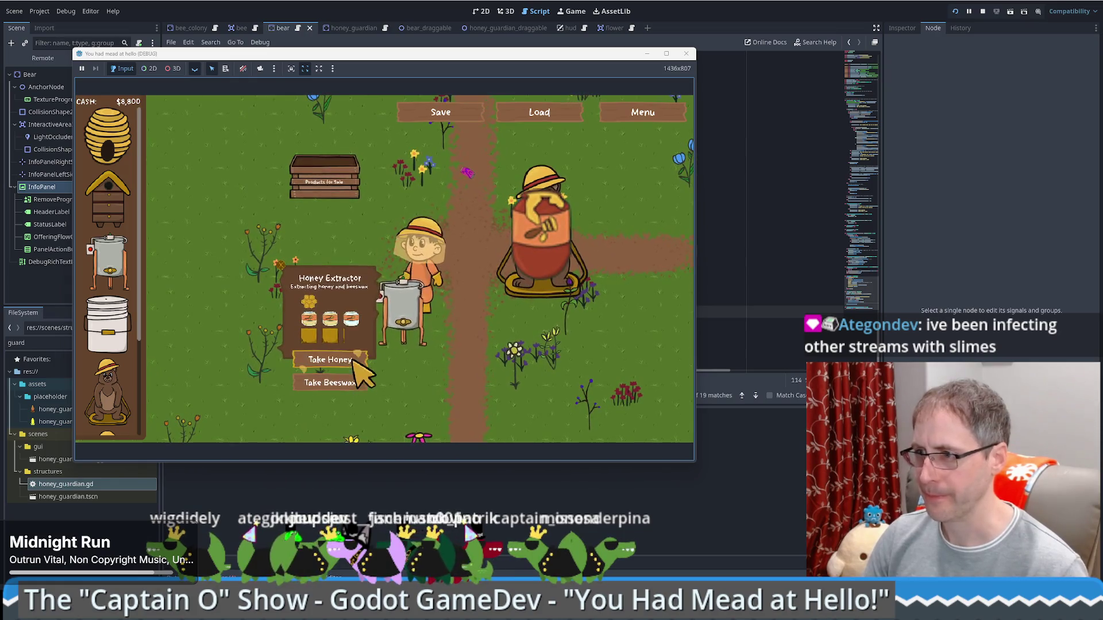
Take honey from the extractor, offer it to the Honey Guardian, then save and load the game.
click(350, 360)
click(591, 320)
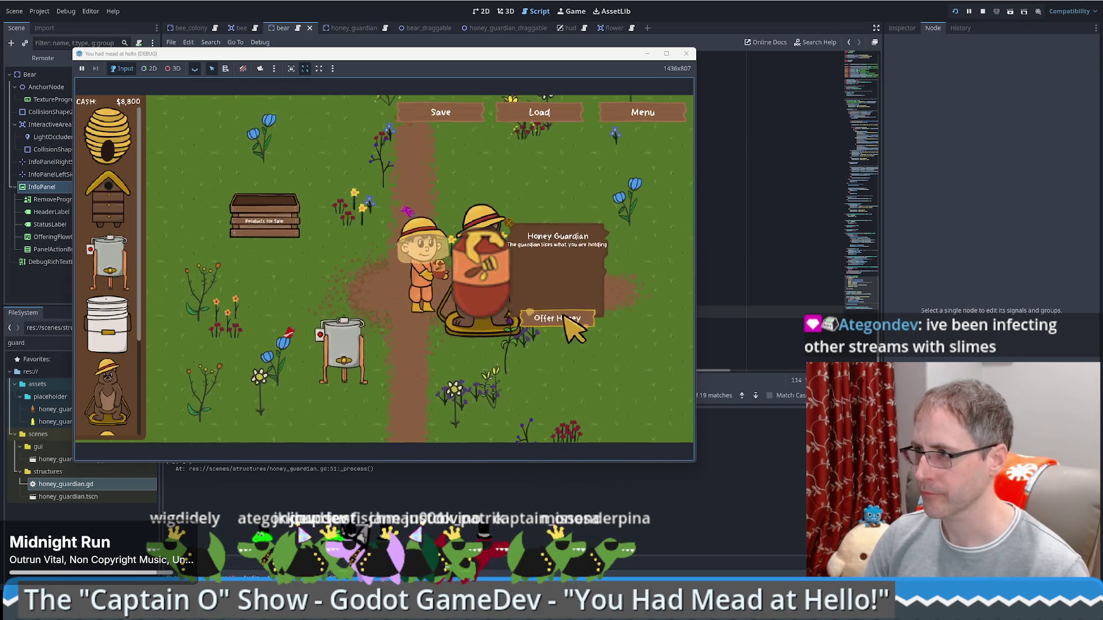
click(564, 319)
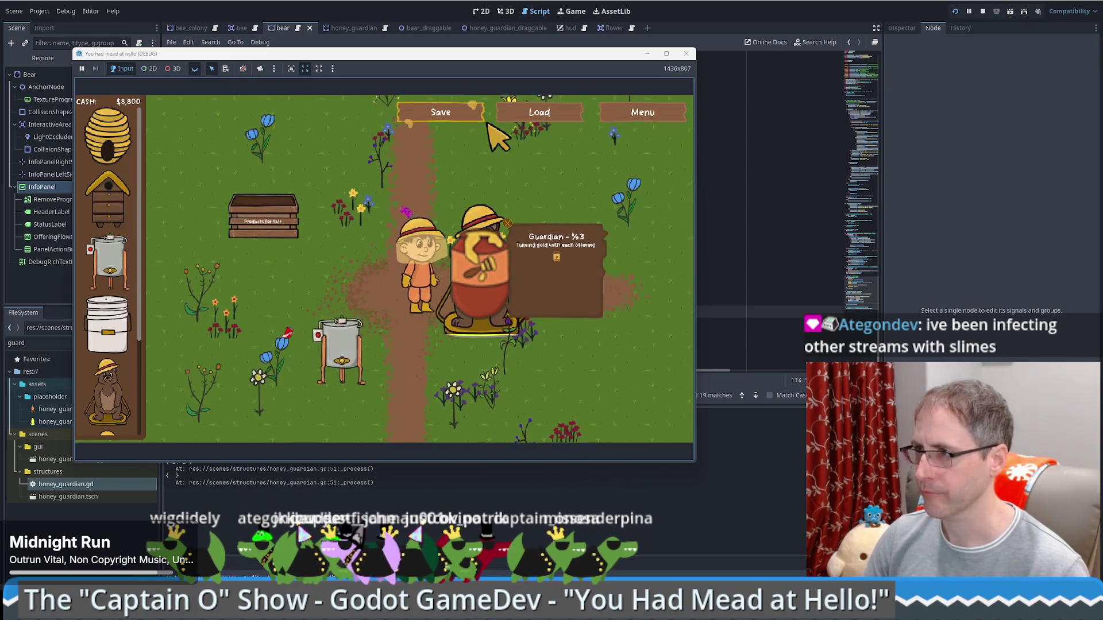
click(474, 115)
click(545, 117)
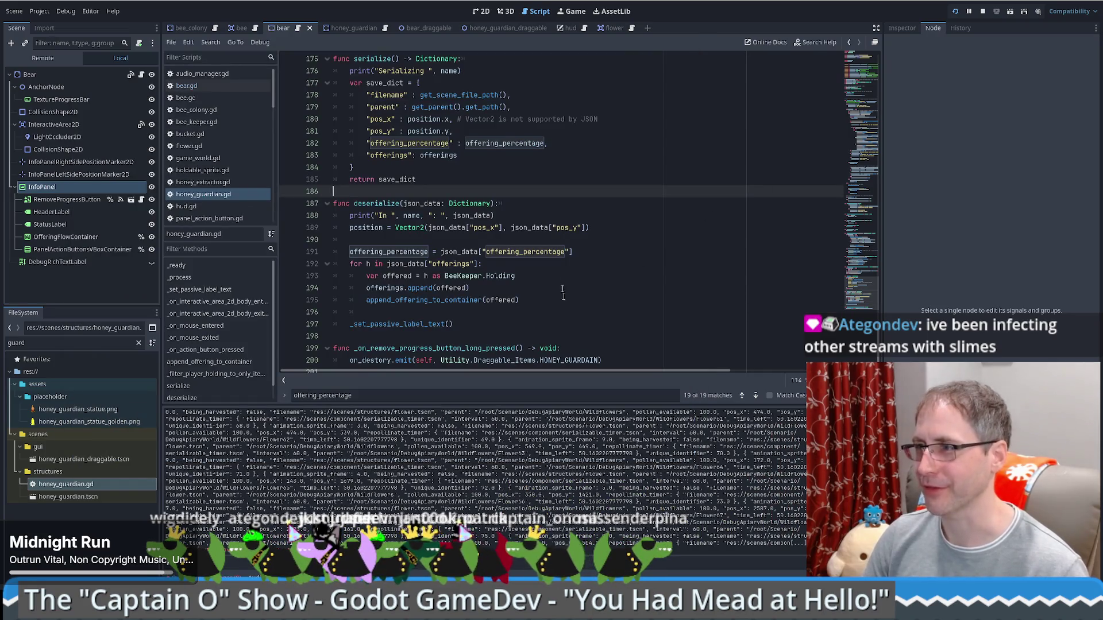
Inspect _set_passive_label_text, add a new line after the deserialize offering loop, and save honey_guardian.gd.
scroll(562, 291, down, 1)
ctrl+click(410, 300)
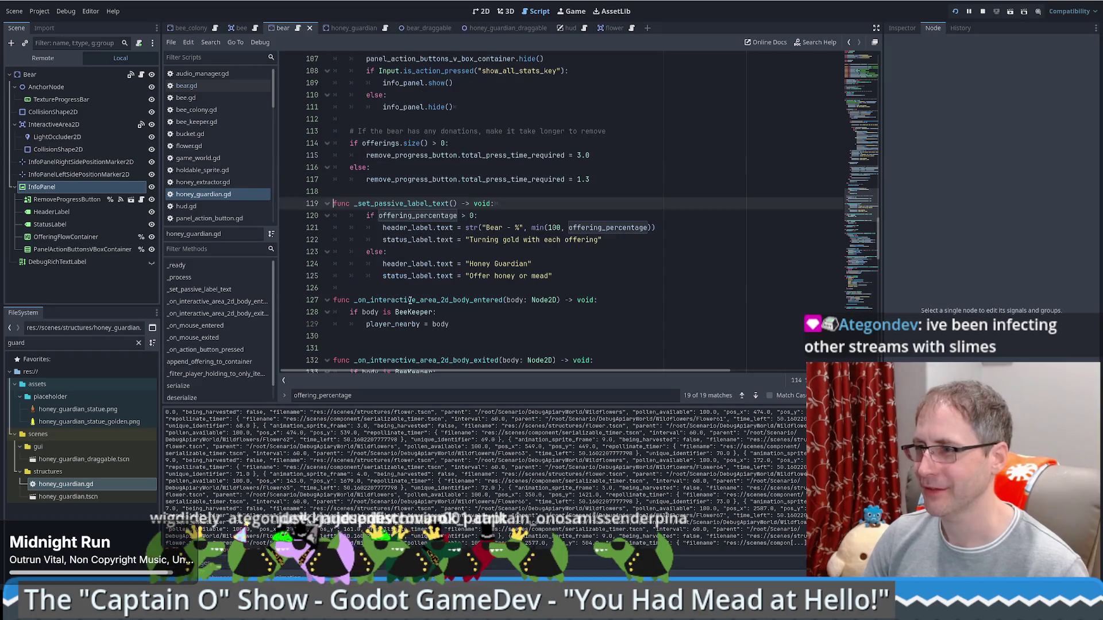
scroll(597, 247, up, 5)
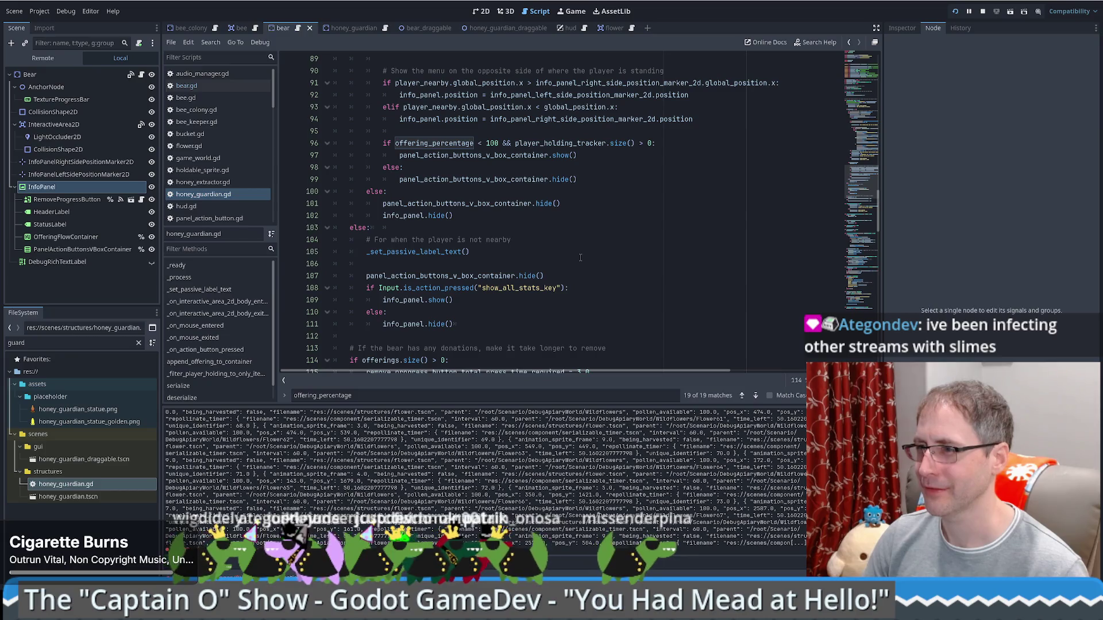
scroll(581, 258, down, 6)
scroll(482, 212, up, 3)
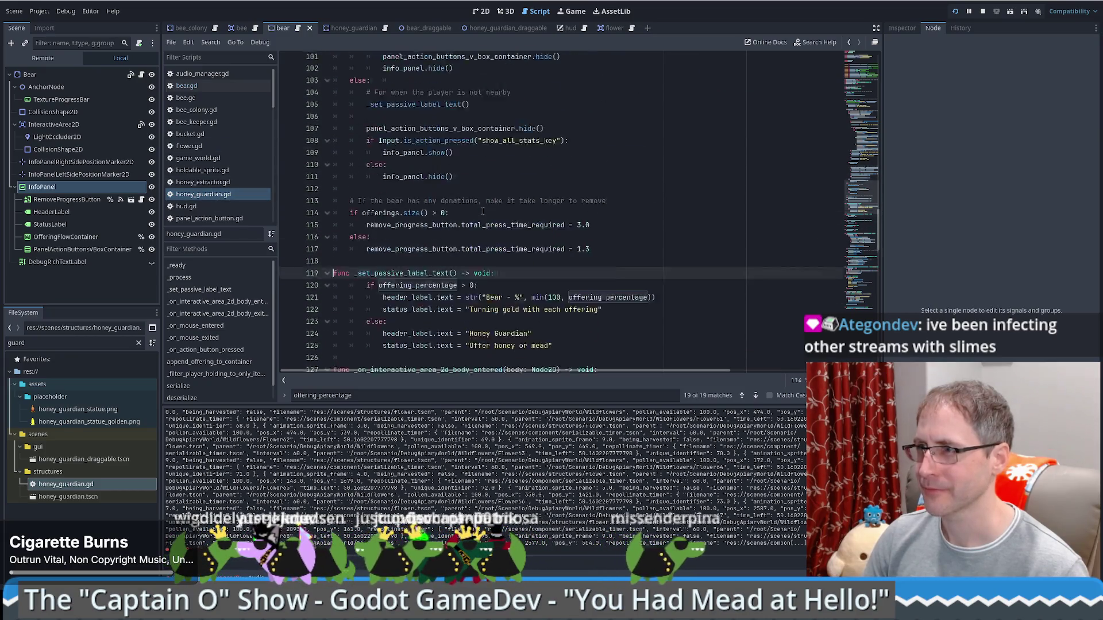
key(alt+Left)
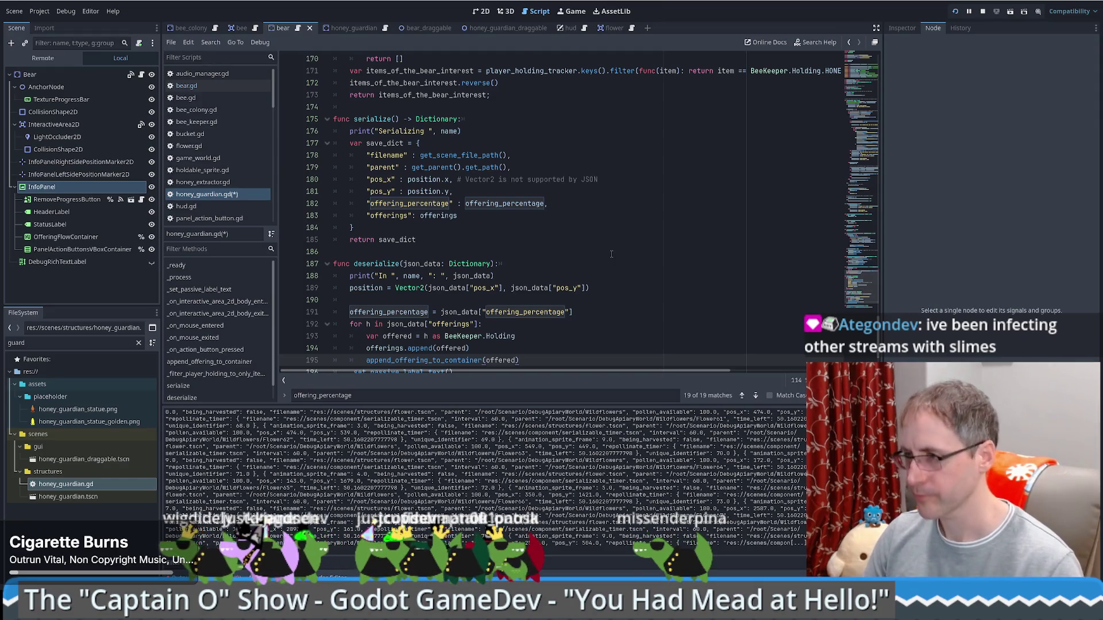
key(Return)
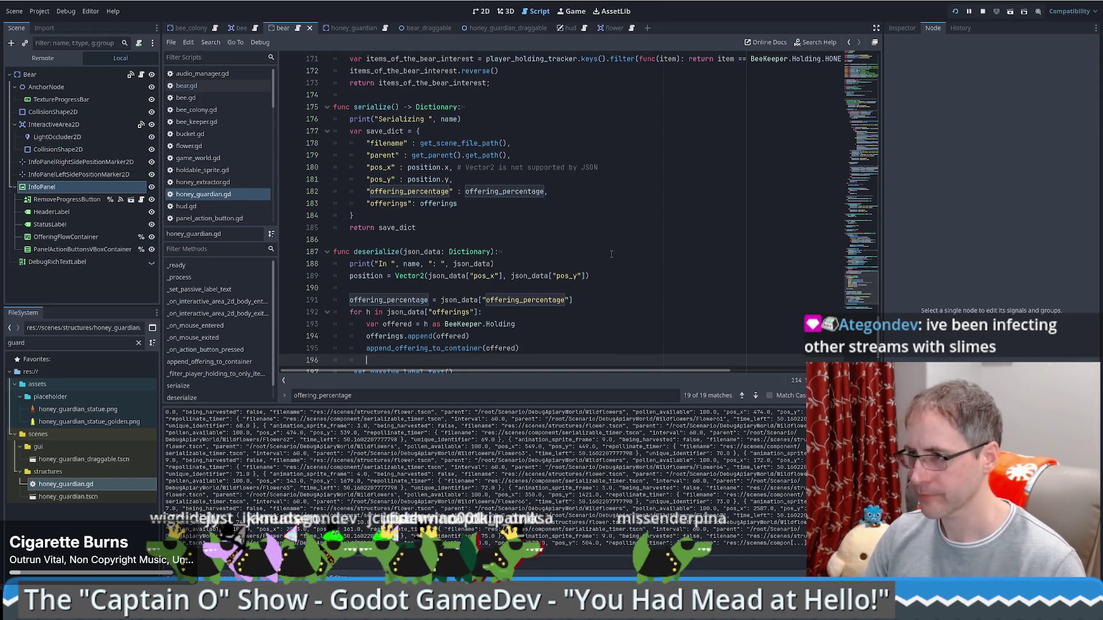
key(ctrl+s)
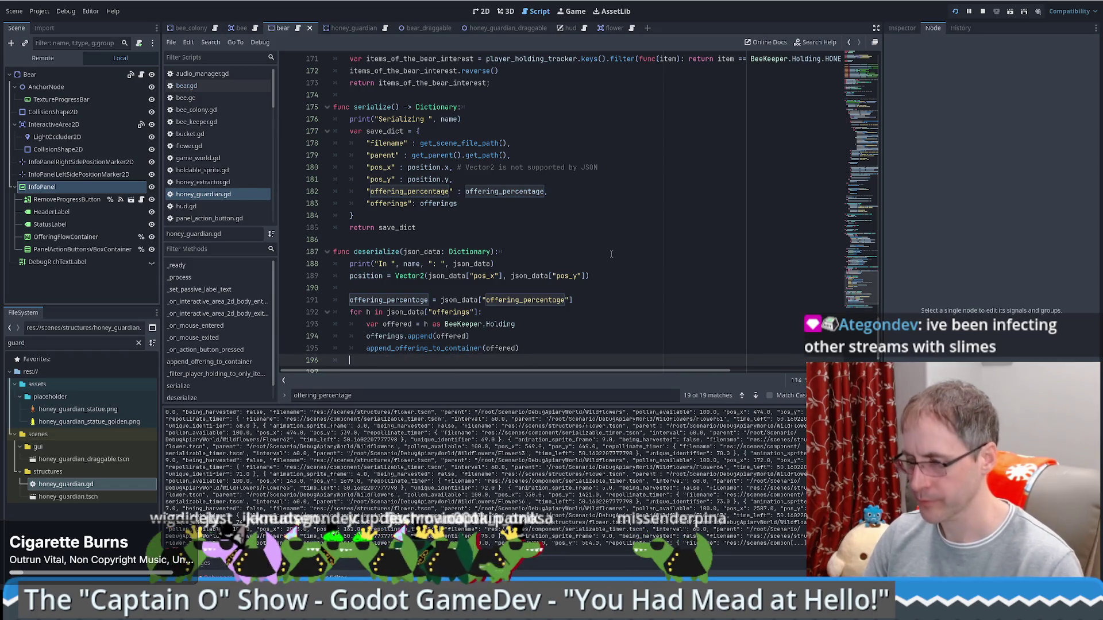
Run the game to check the header label, then select 'Honey Guardian' on line 124.
click(199, 289)
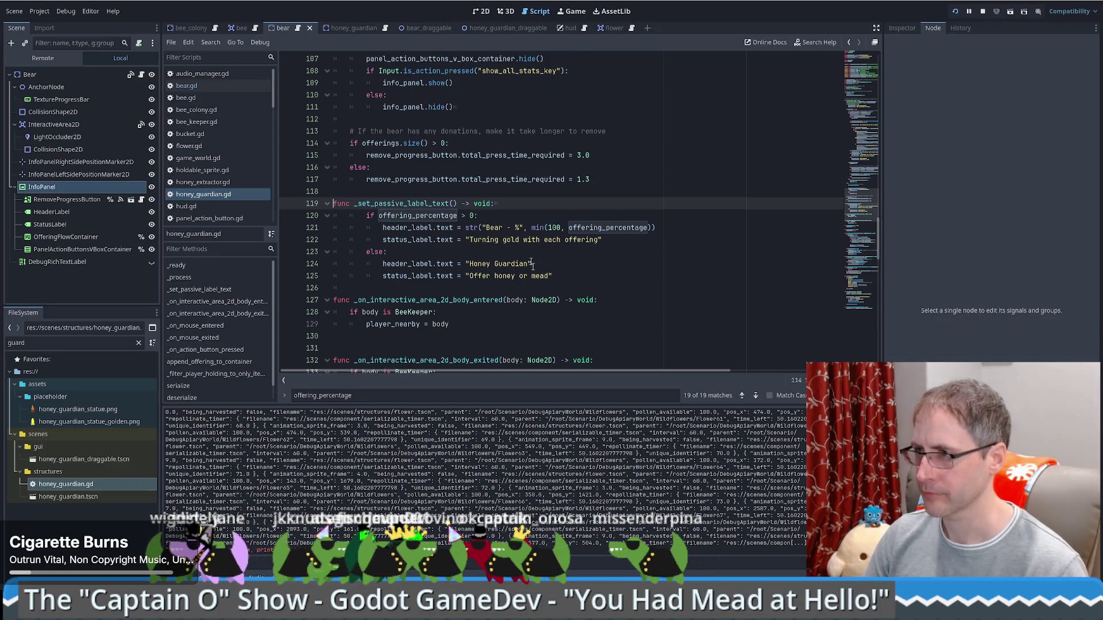
click(618, 230)
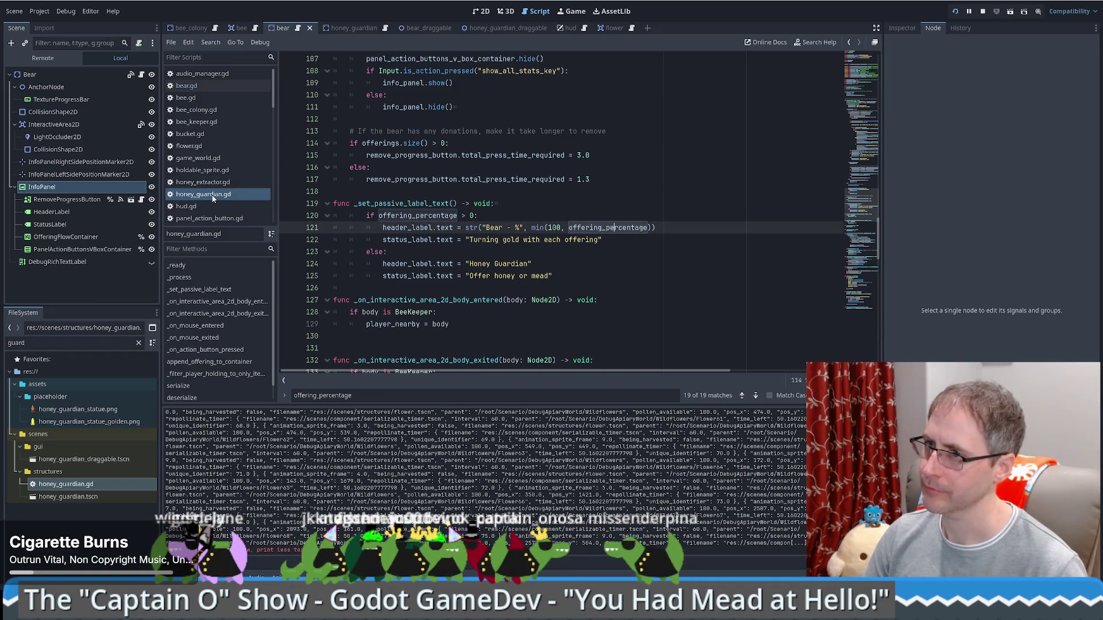
key(F5)
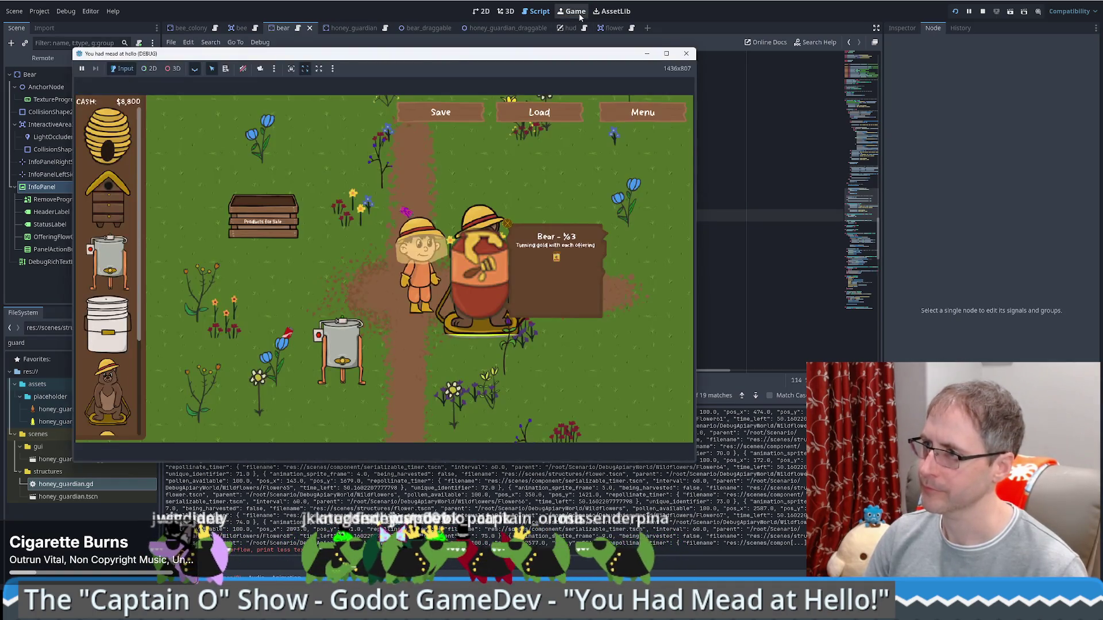
click(745, 236)
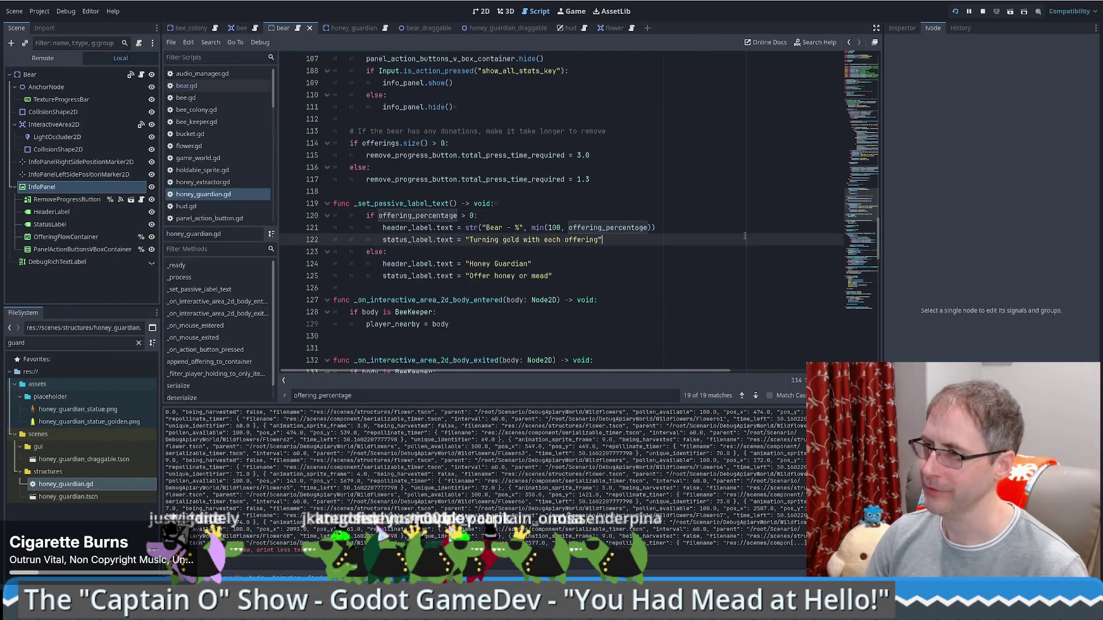
click(492, 230)
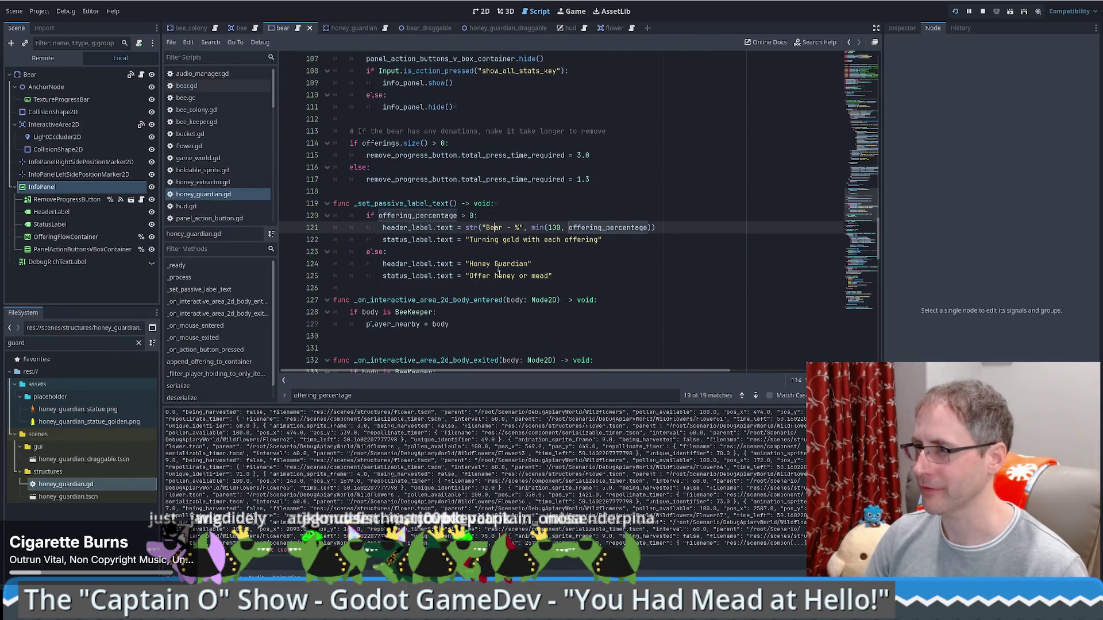
drag(467, 264, 530, 264)
Replace 'Bear' on line 121 with the copied 'Honey Guardian' text.
key(ctrl+c)
double_click(494, 228)
key(ctrl+v)
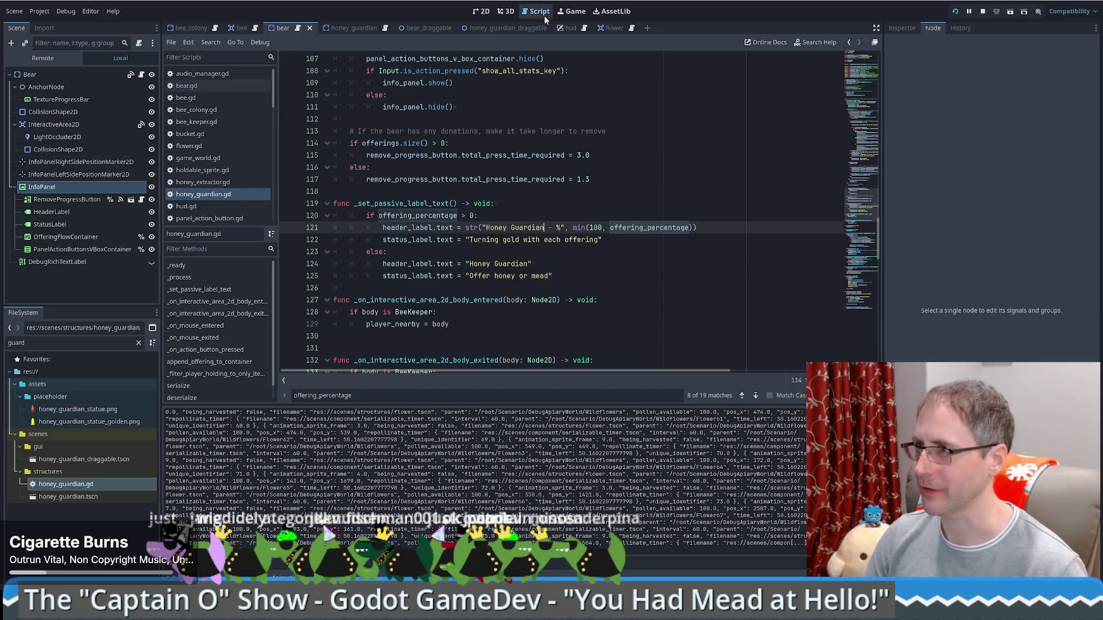
In the running game, offer extractor honey to the Honey Guardian, check its label, and load the save.
click(572, 11)
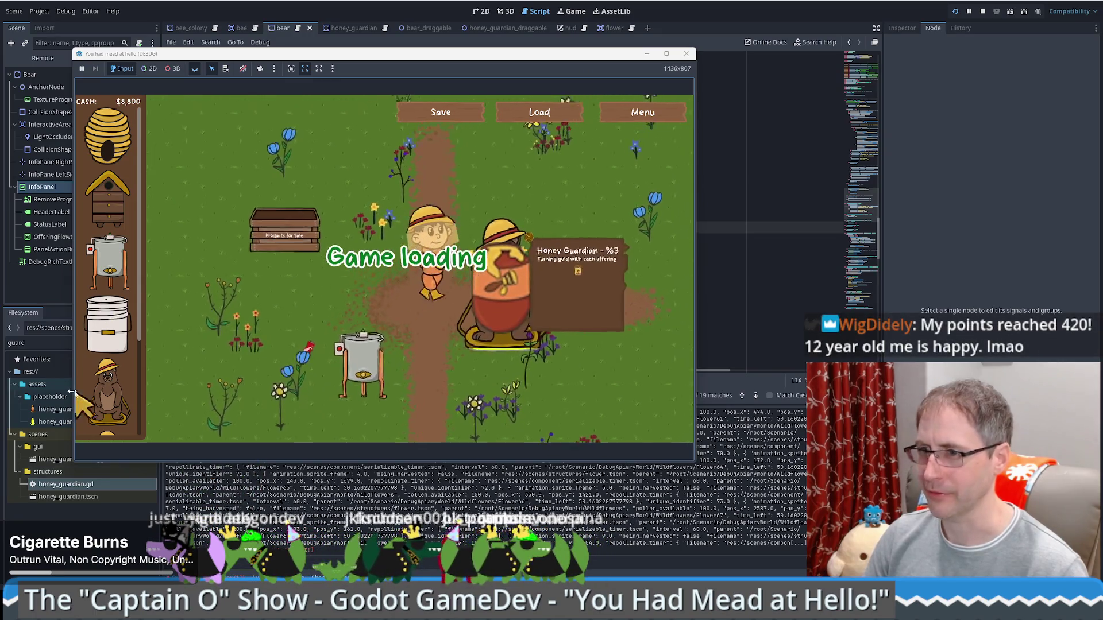
click(337, 396)
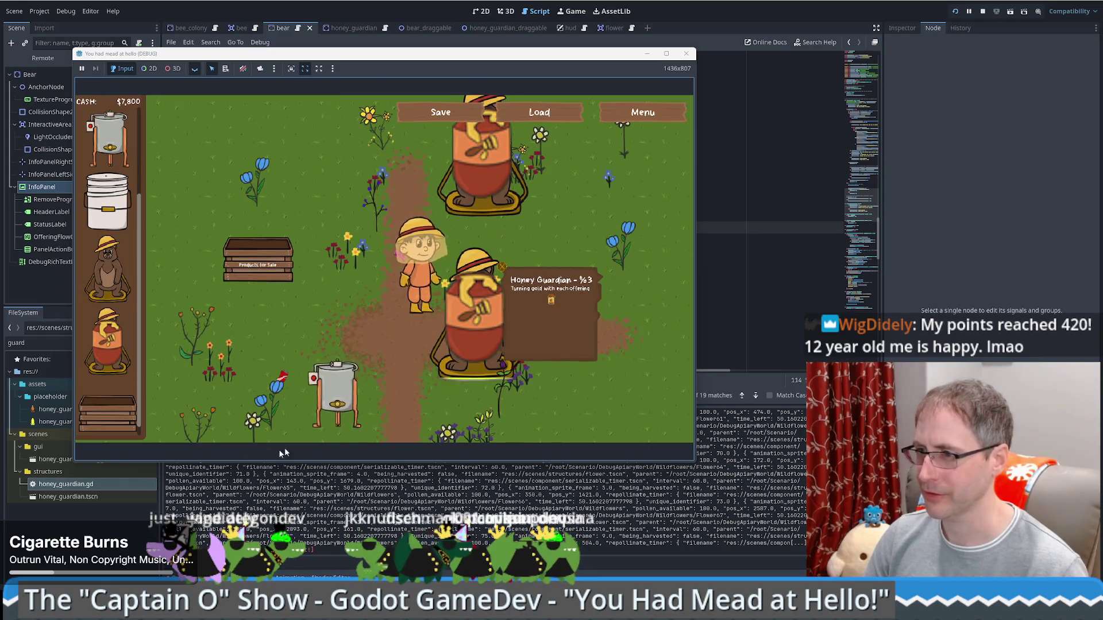
click(564, 265)
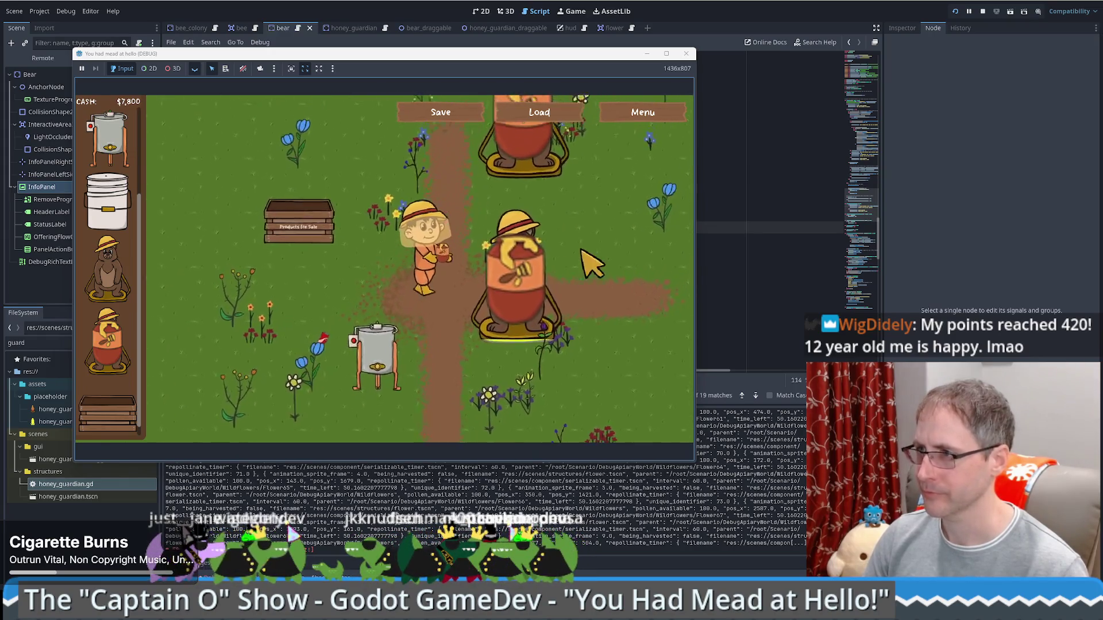
click(556, 295)
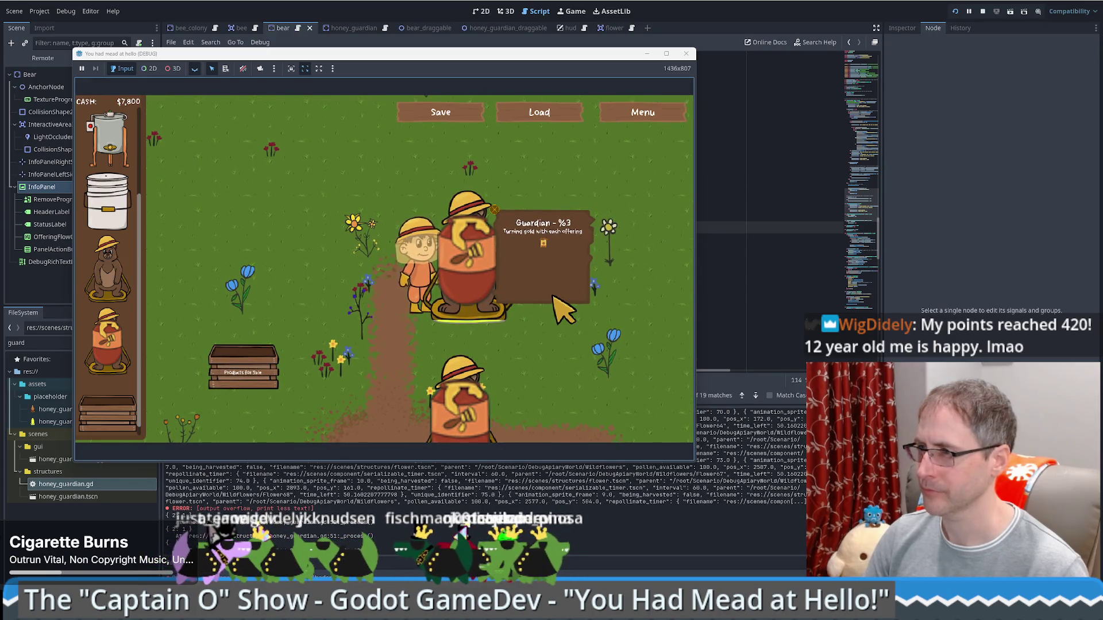
click(571, 381)
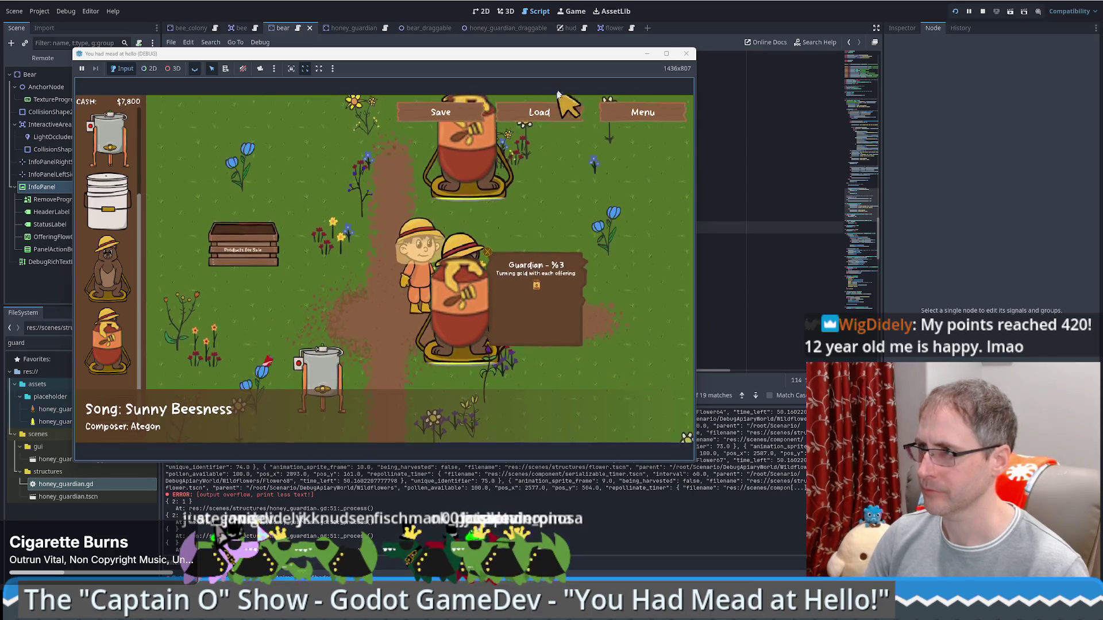
click(543, 112)
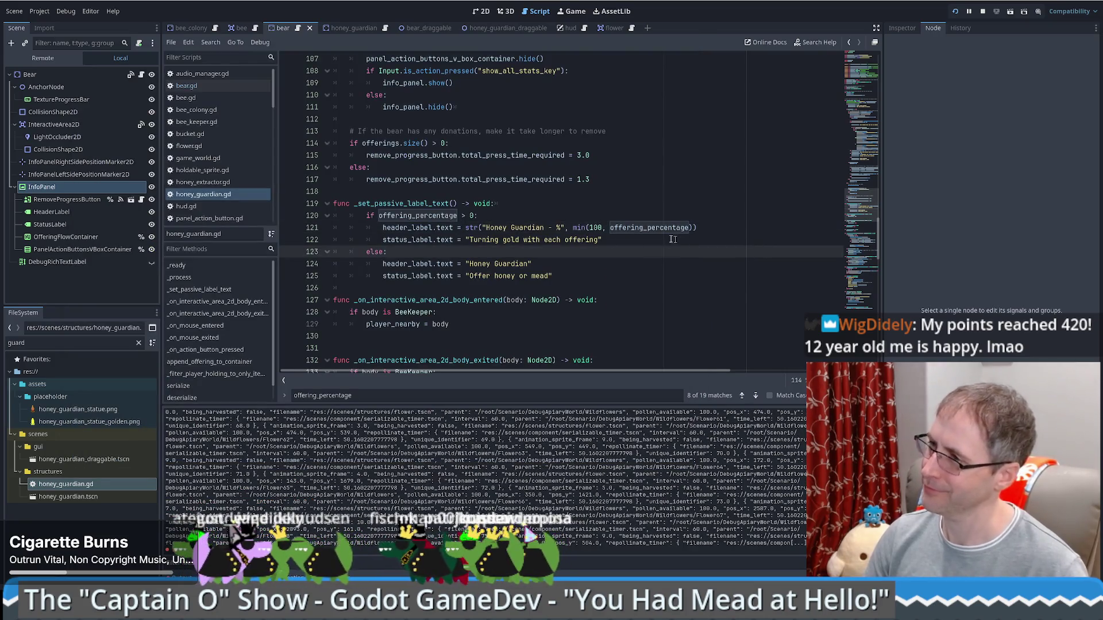
Edit the fallback header text on line 124, retyping 'Honey' there.
click(498, 263)
key(BackSpace)
key(BackSpace)
key(BackSpace)
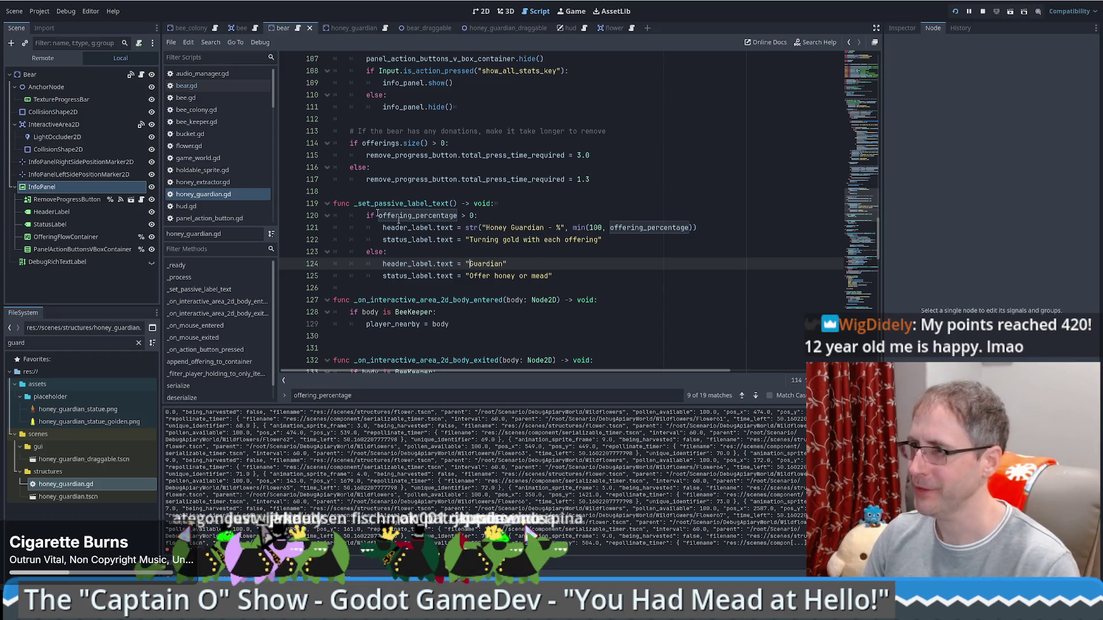
drag(354, 204, 458, 203)
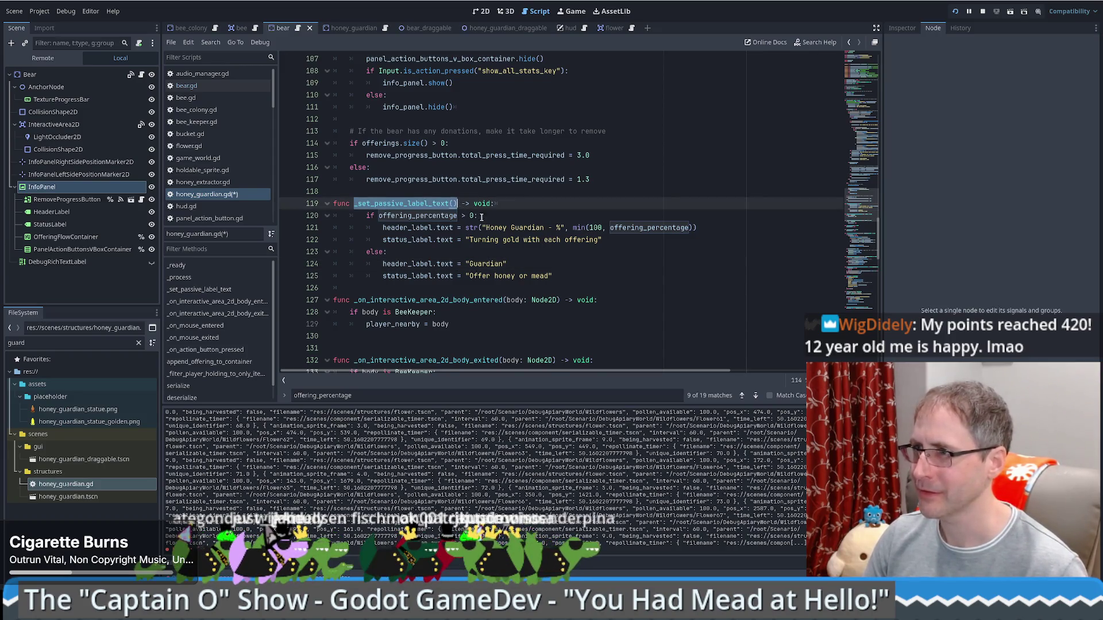
scroll(481, 217, up, 4)
scroll(608, 190, up, 7)
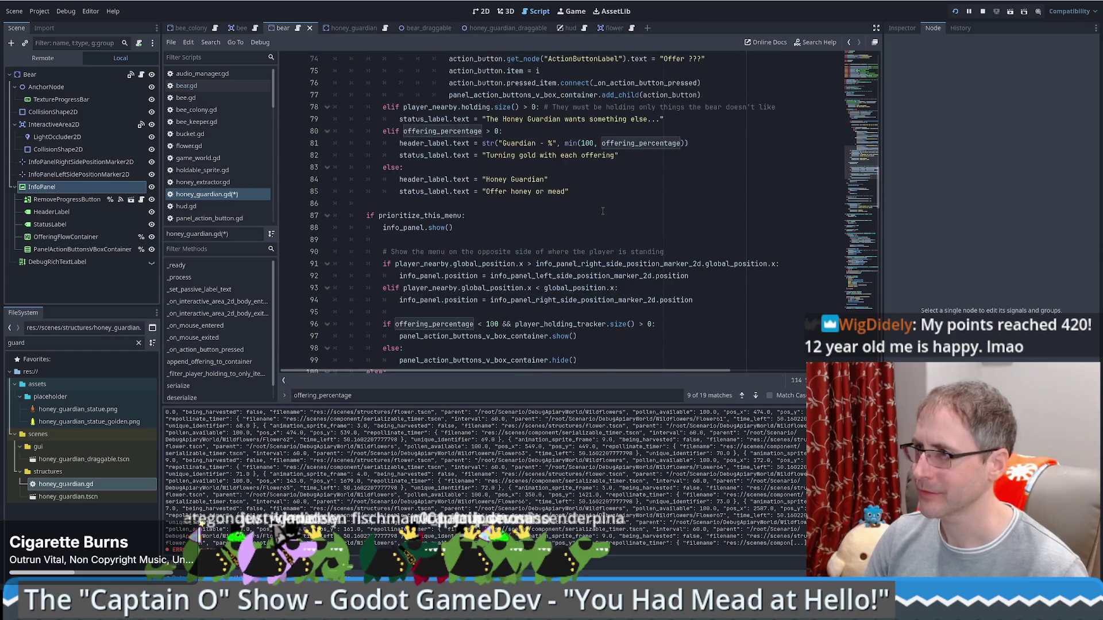
double_click(496, 179)
scroll(496, 179, down, 10)
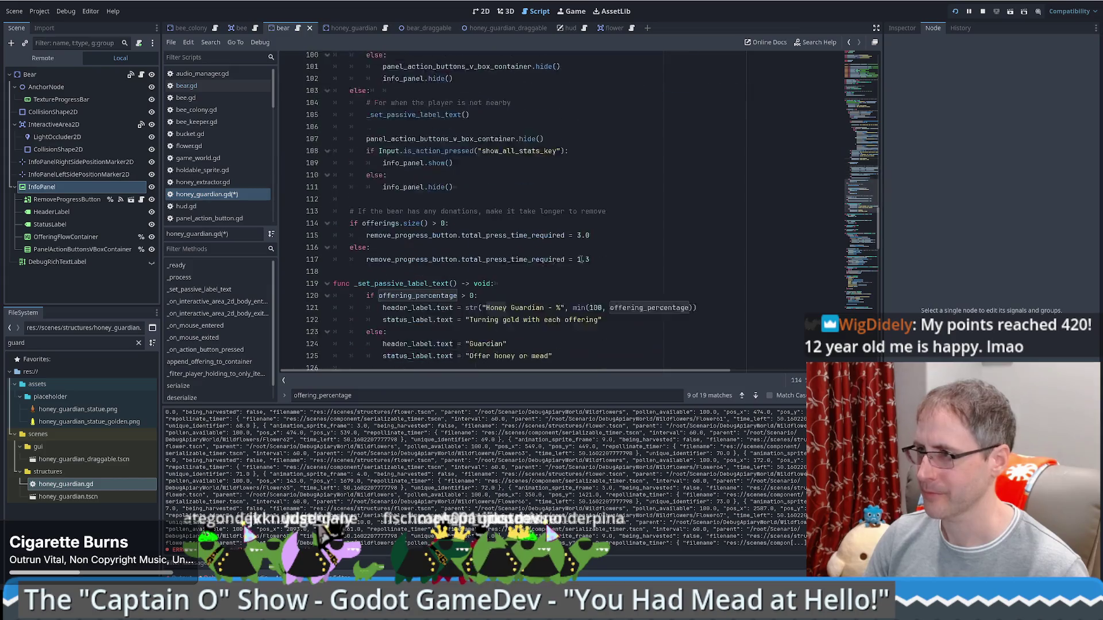
click(468, 300)
text(Honey)
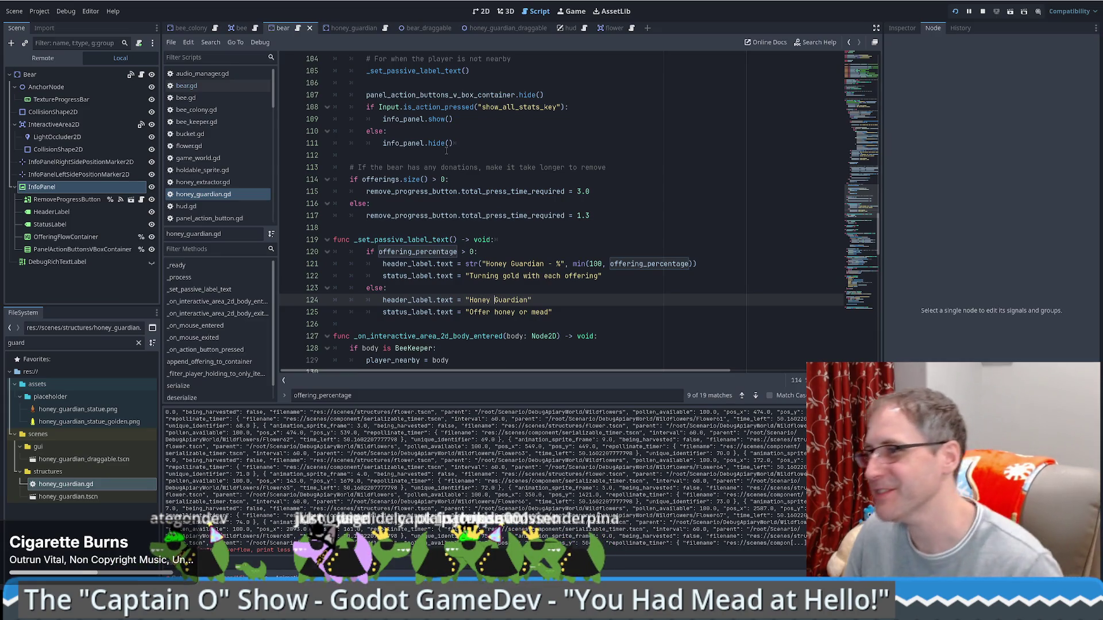
Insert 'Honey ' before 'Guardian' in the header_label string of _set_passive_label_text.
click(600, 224)
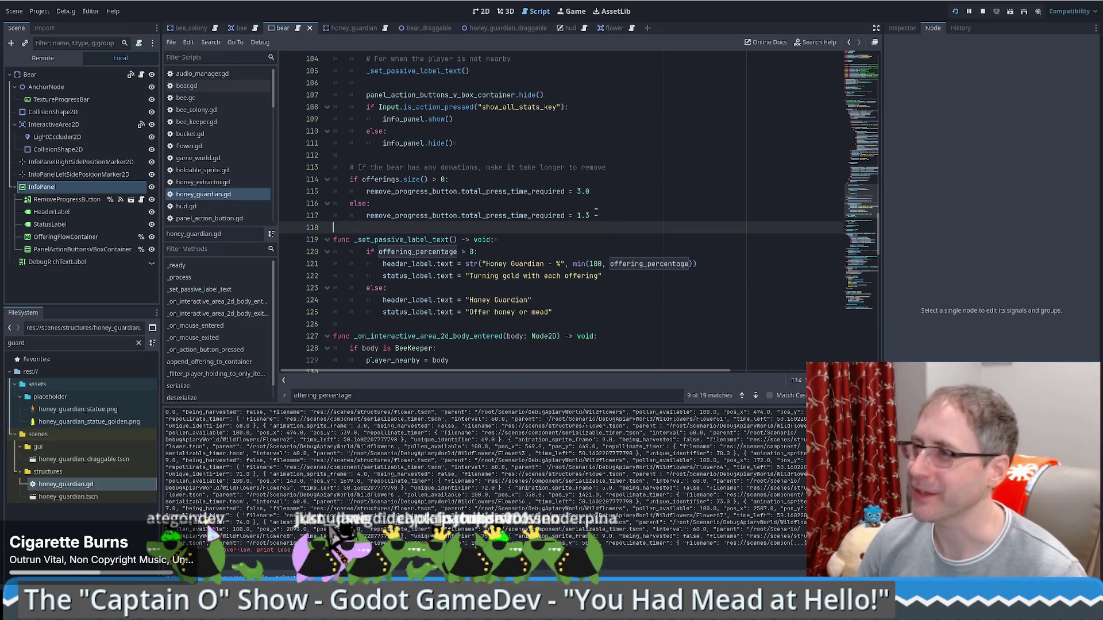
scroll(596, 213, up, 9)
click(611, 190)
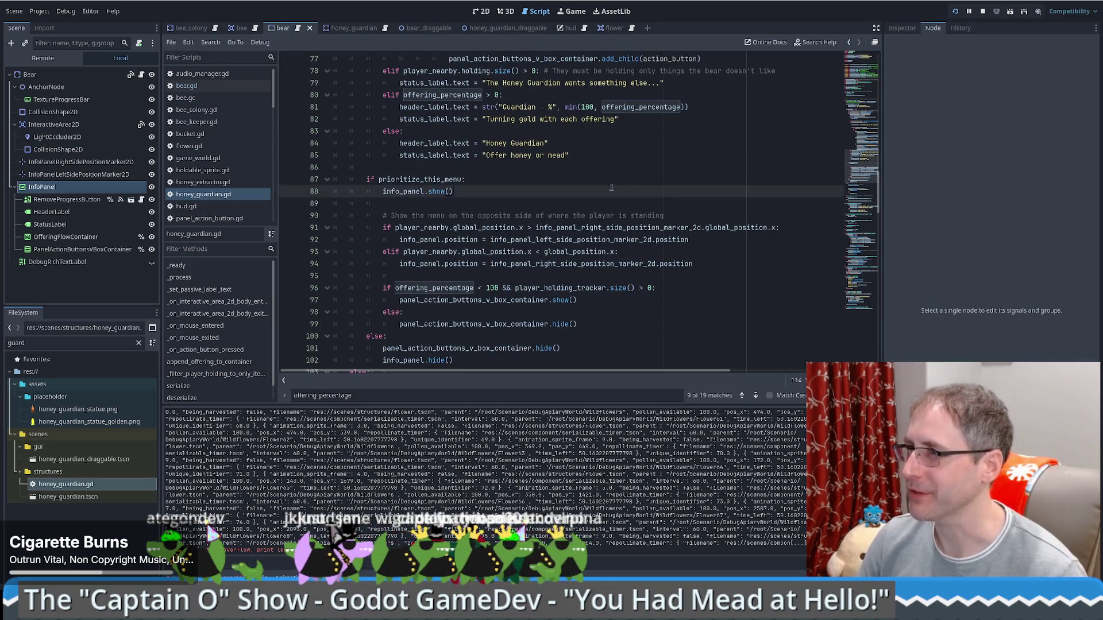
scroll(621, 182, up, 4)
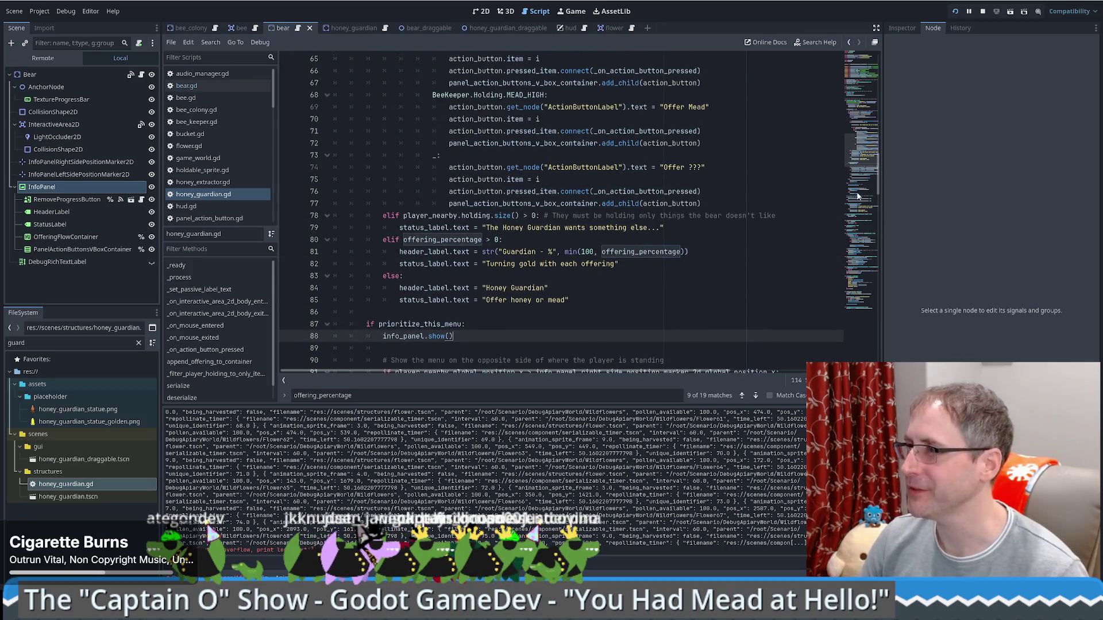
mouse_move(857, 155)
mouse_down()
mouse_move(862, 76)
mouse_move(880, 156)
mouse_move(883, 141)
mouse_up()
click(758, 143)
scroll(752, 147, up, 4)
scroll(744, 154, down, 6)
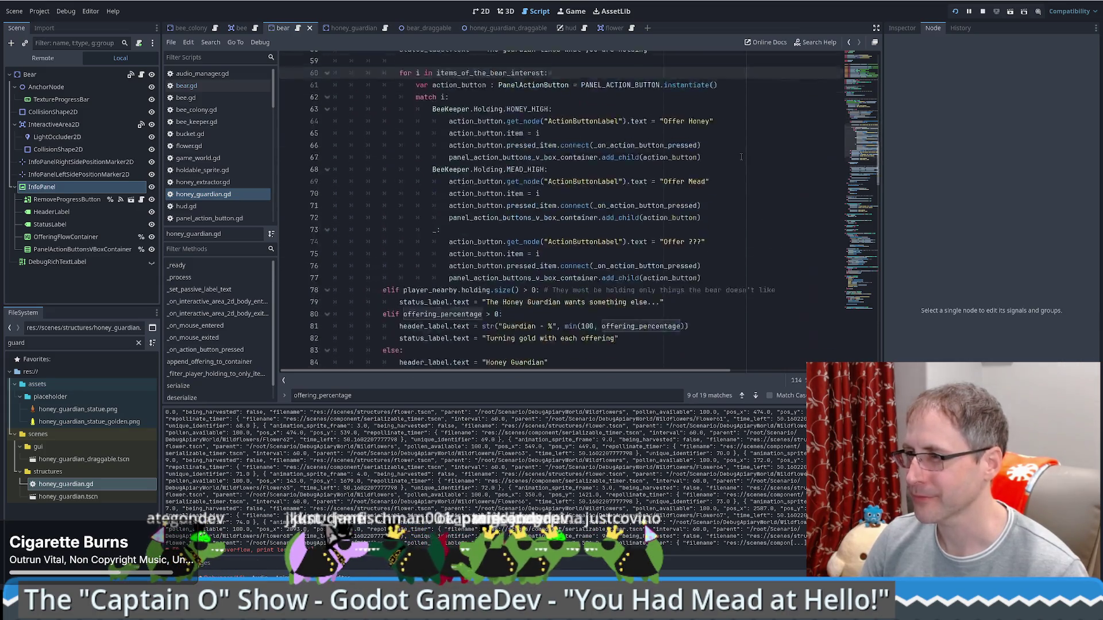
scroll(740, 159, down, 8)
scroll(731, 166, up, 3)
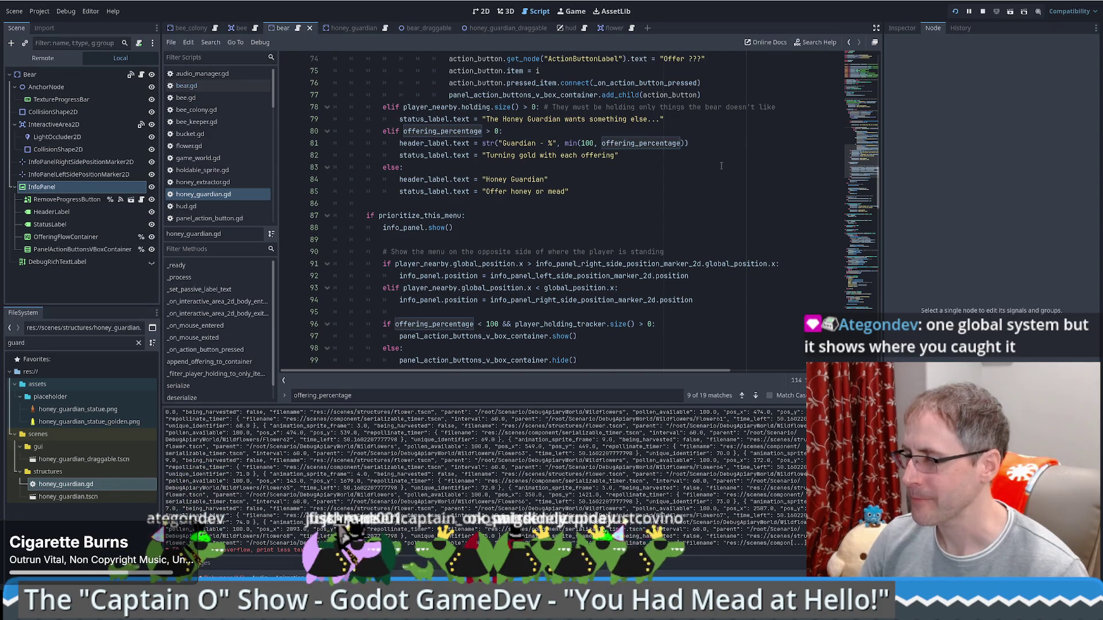
scroll(721, 166, down, 9)
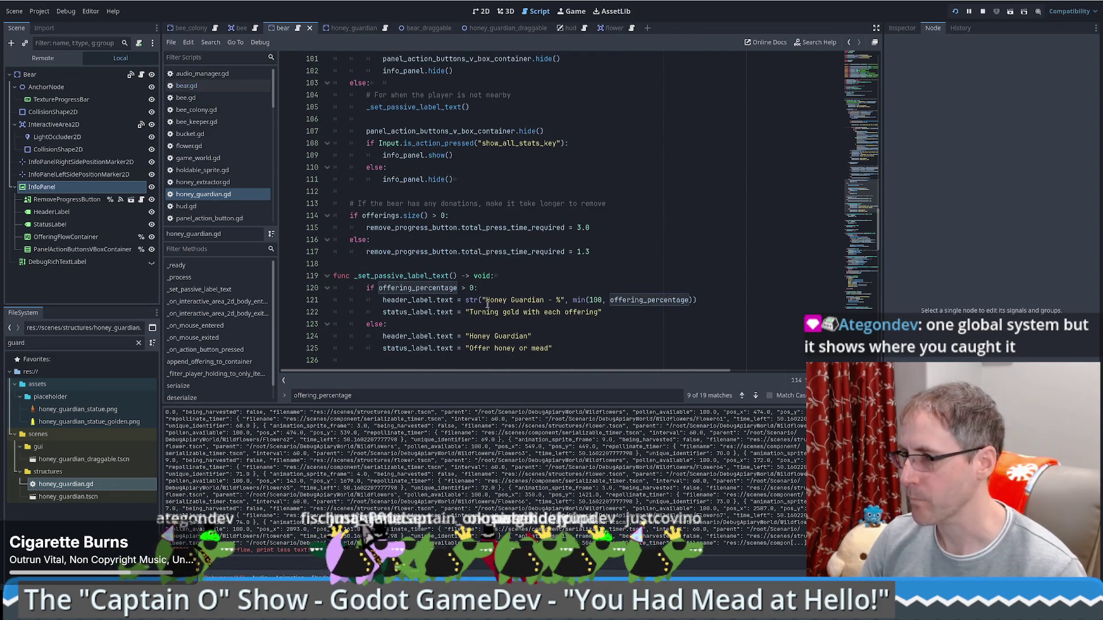
scroll(505, 299, up, 8)
click(503, 107)
text(Honey Guardian - %", min(100, offering_percentage)))
scroll(599, 196, down, 9)
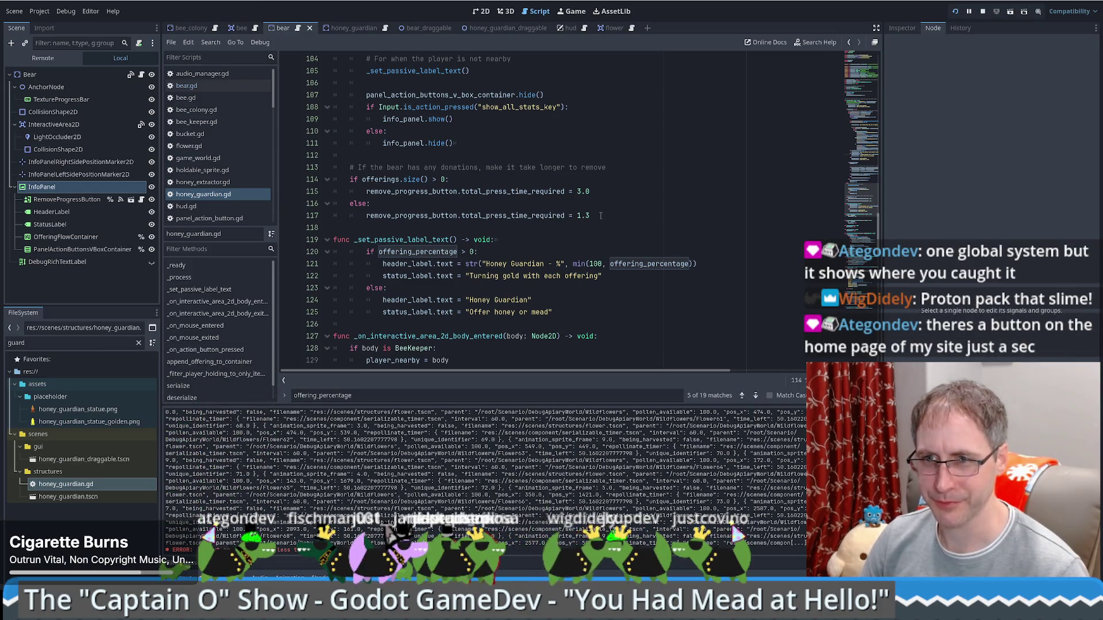
Run the game, load the save, place a second Honey Guardian, and offer it extractor honey.
click(573, 11)
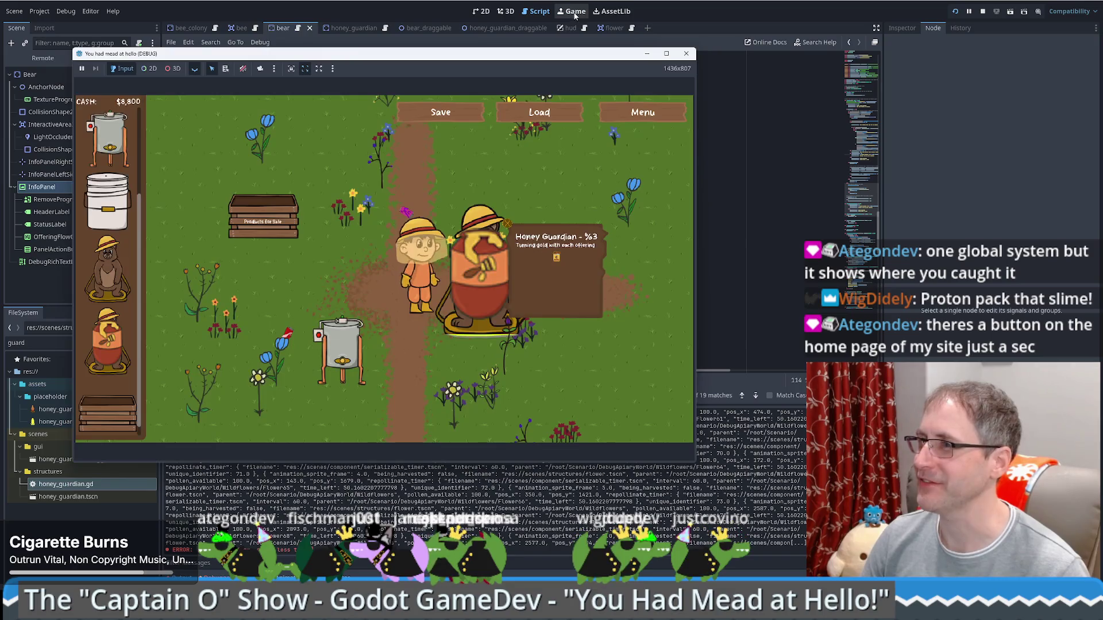
click(548, 111)
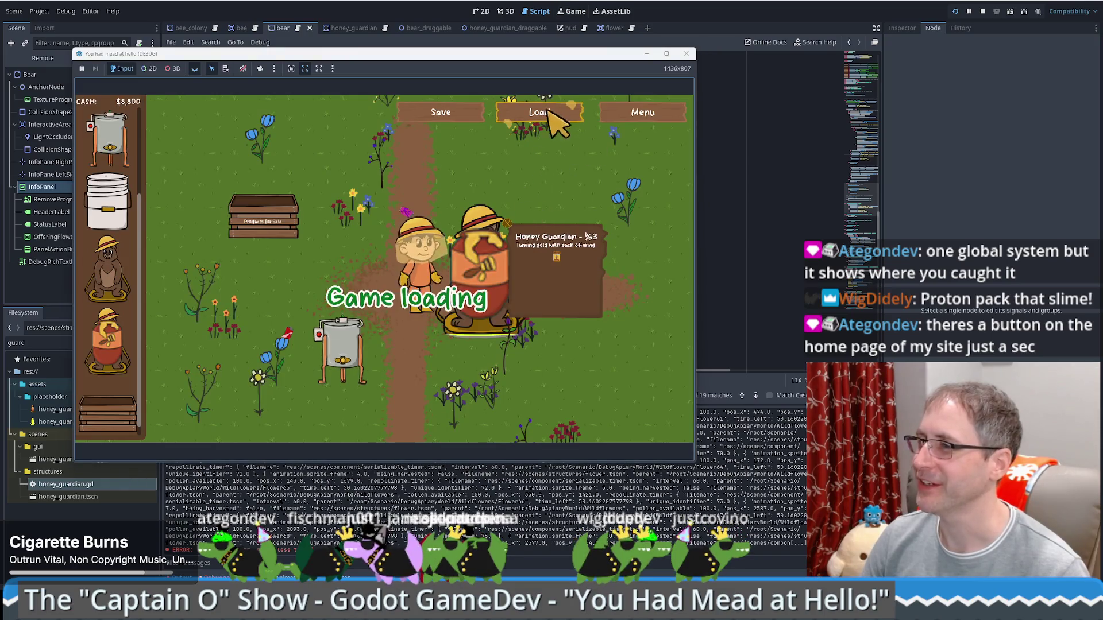
click(548, 268)
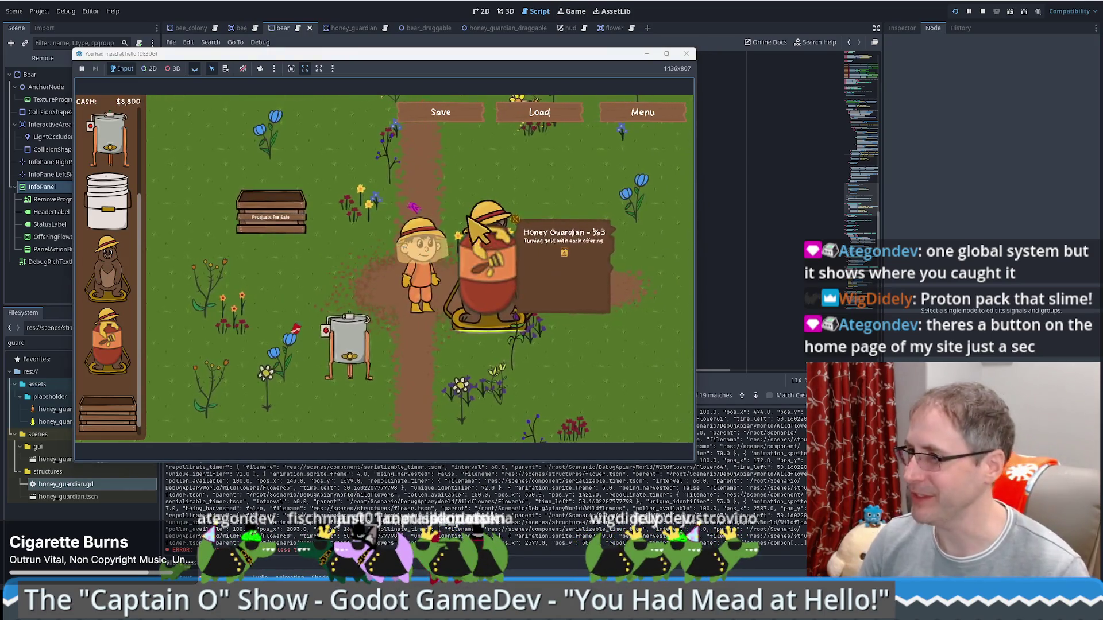
drag(108, 338, 448, 161)
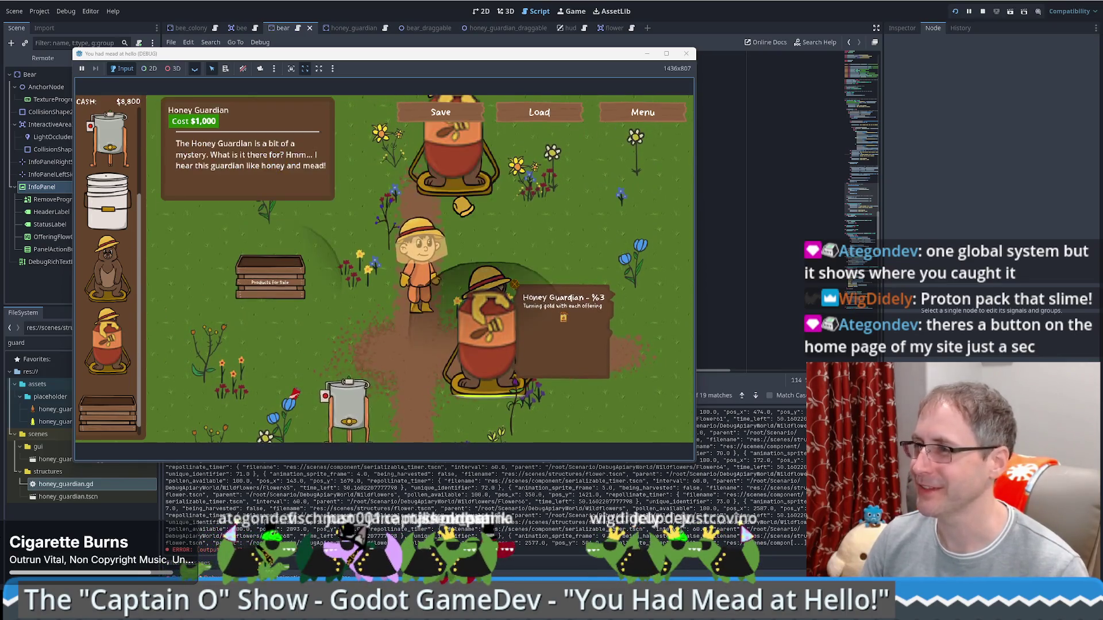
click(374, 368)
click(322, 379)
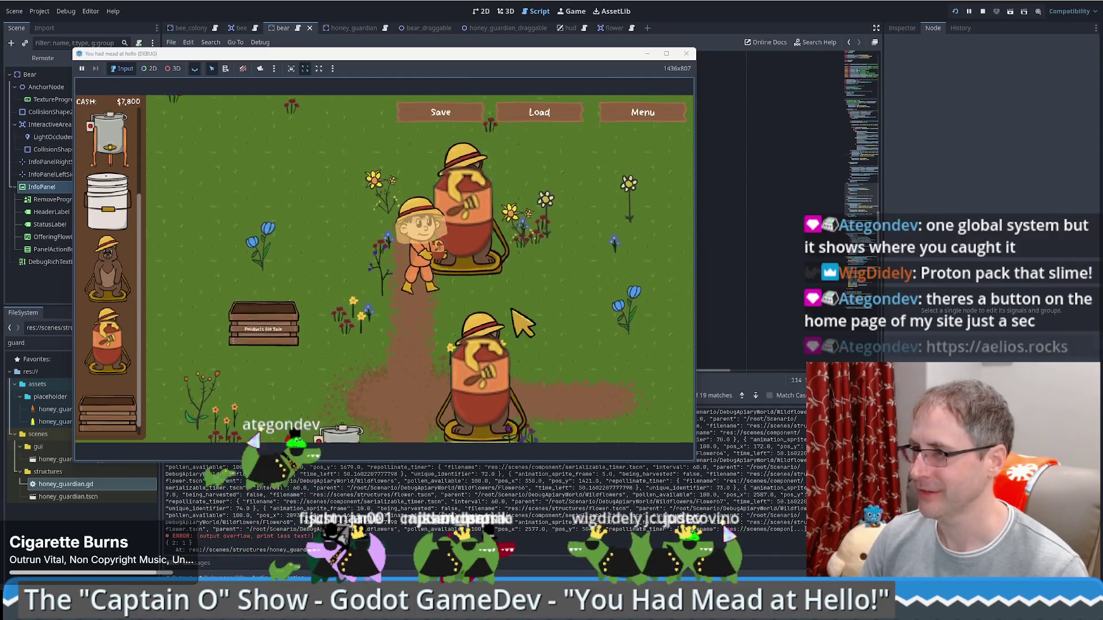
click(552, 298)
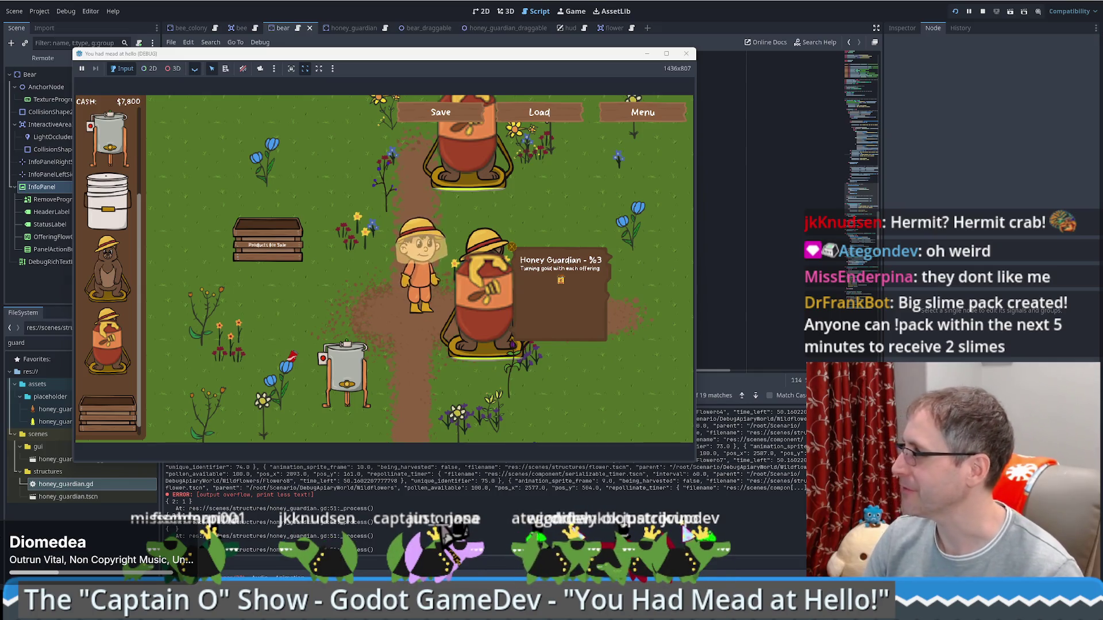
Bring the Firefox window with the Captain Onosa image to the front.
key(alt+Tab)
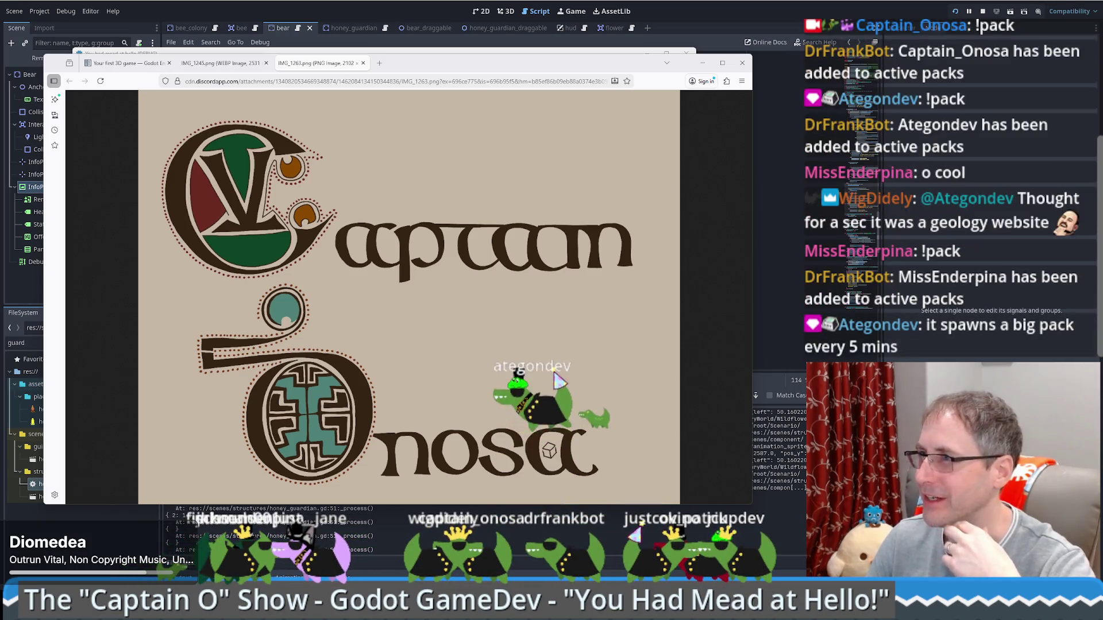
Minimise the Godot windows to reveal the desktop.
click(1059, 1)
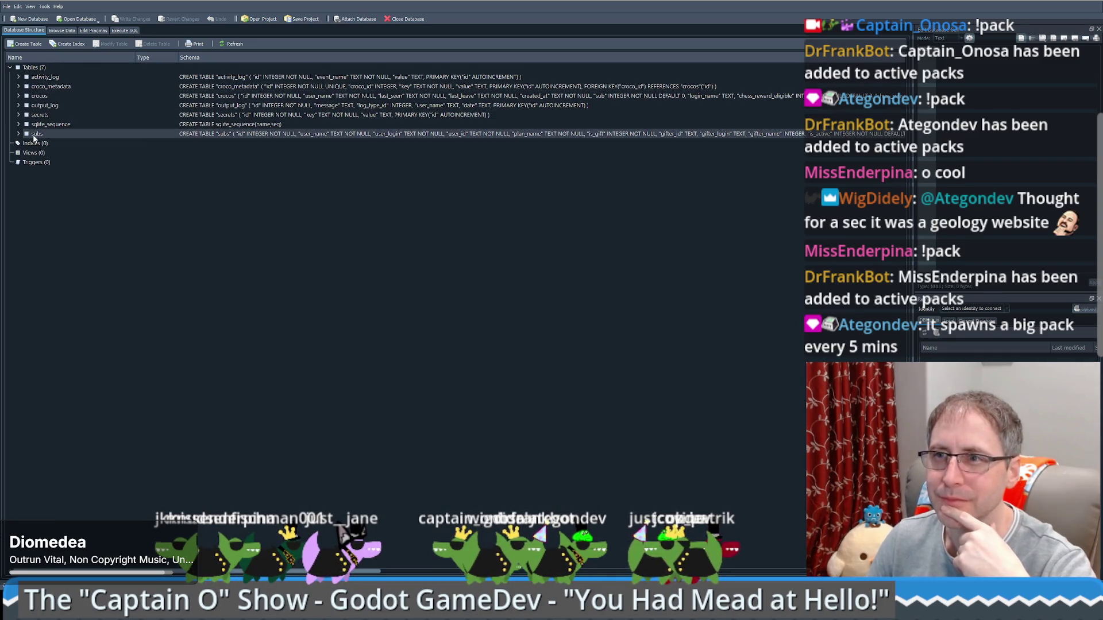
Browse the crocos table with user_name filtered by 'bot'.
click(32, 96)
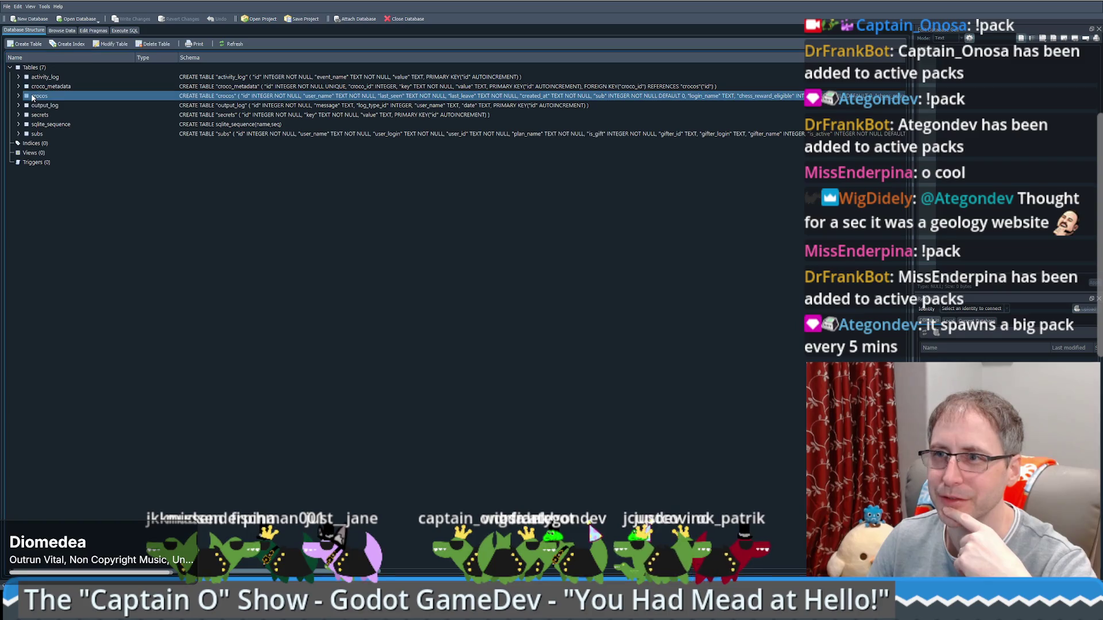
right_click(32, 96)
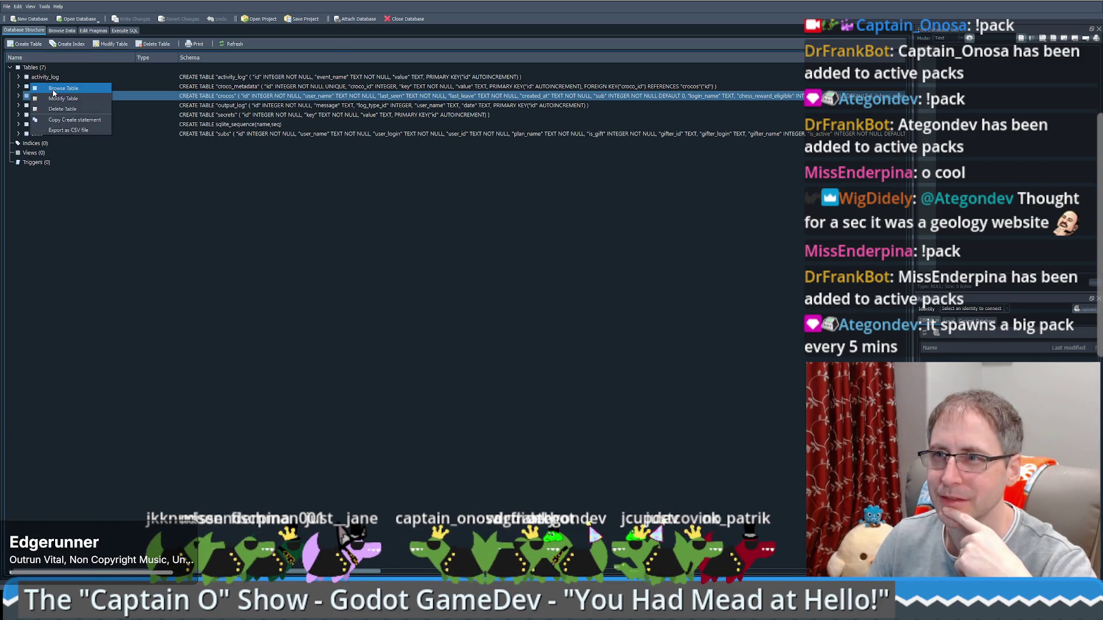
click(54, 89)
click(78, 84)
text(bot)
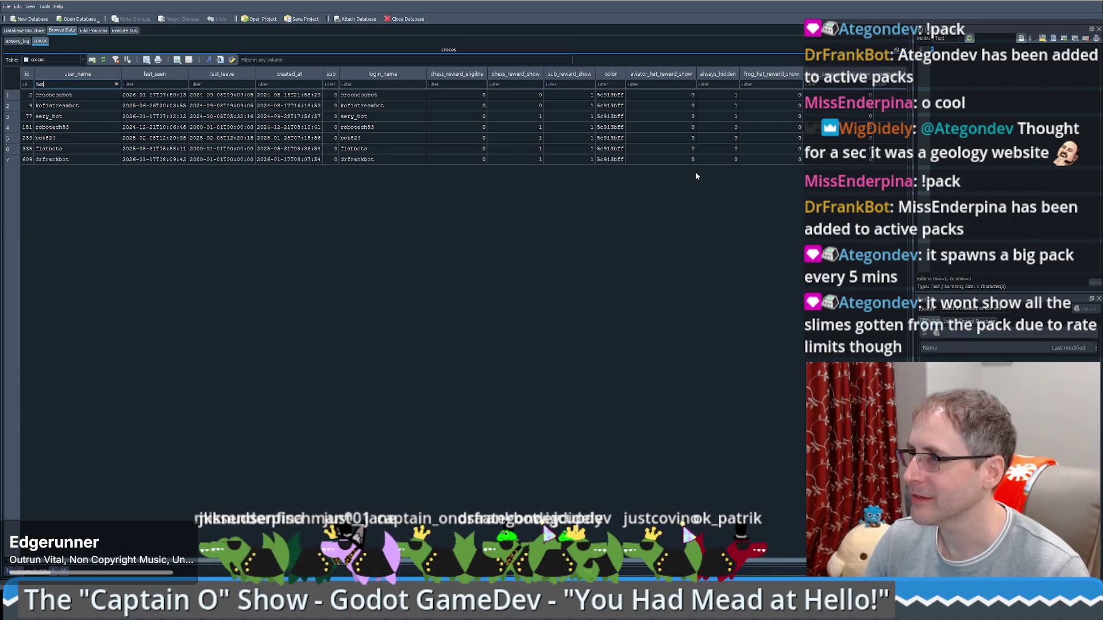
Set row 7's always_hidden to 1, write the changes, and minimise DB Browser.
click(725, 159)
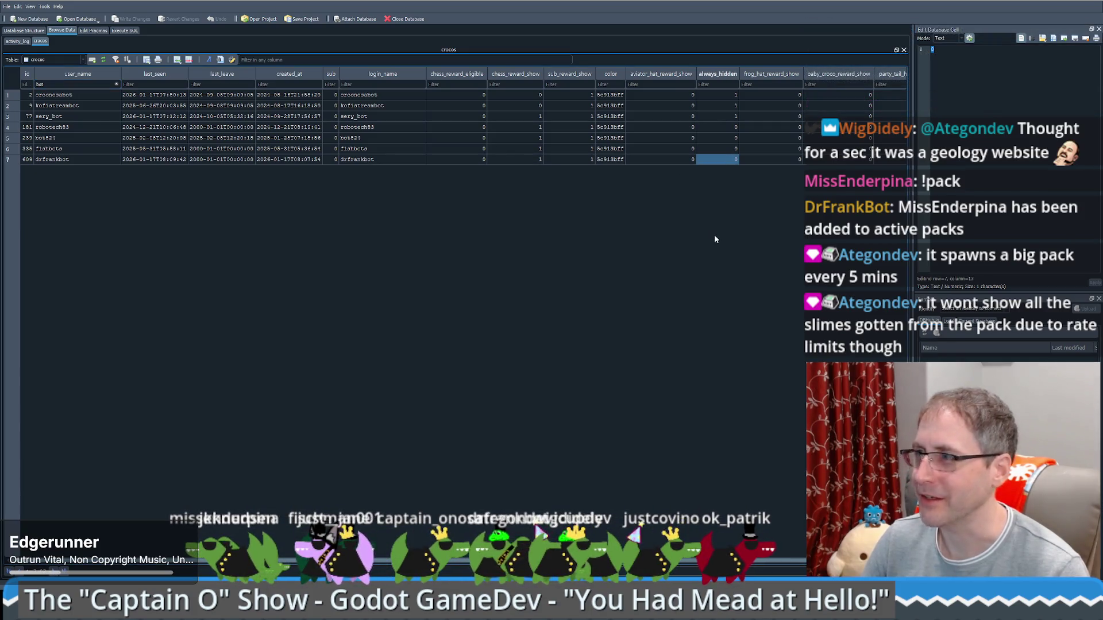
text(1)
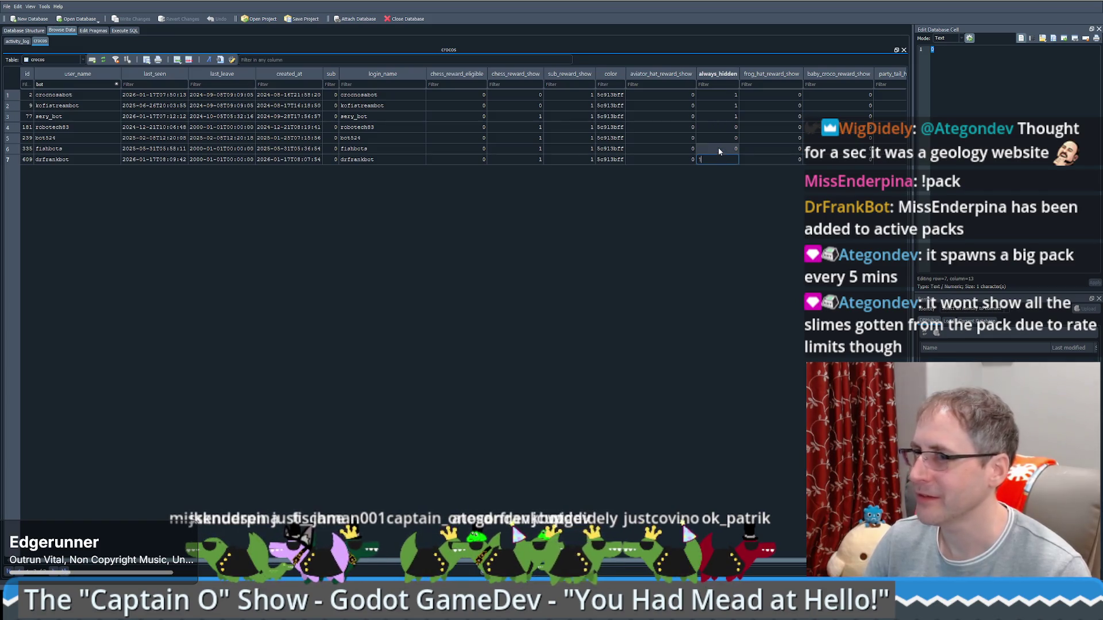
click(155, 141)
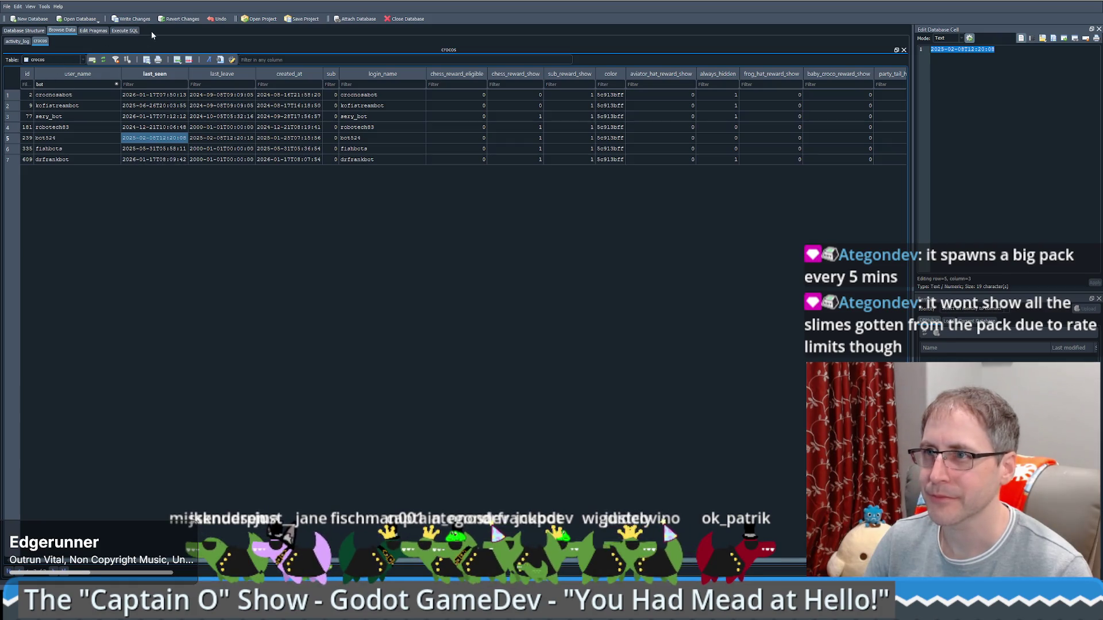
click(131, 18)
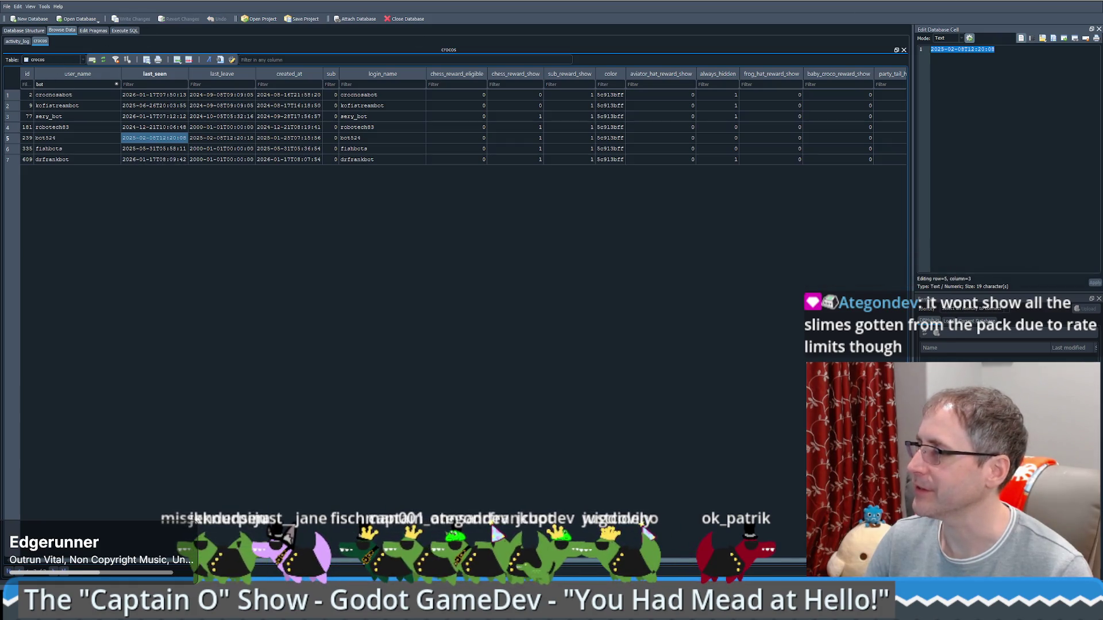
click(1056, 3)
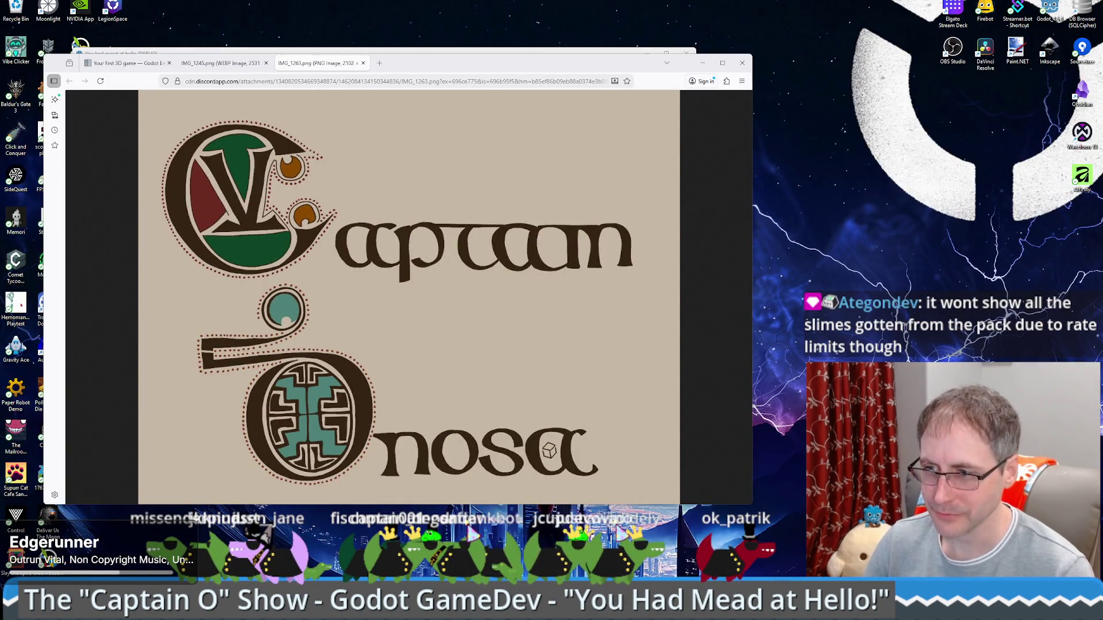
Return through the game window to honey_guardian.gd in the Godot script editor.
key(alt+Tab)
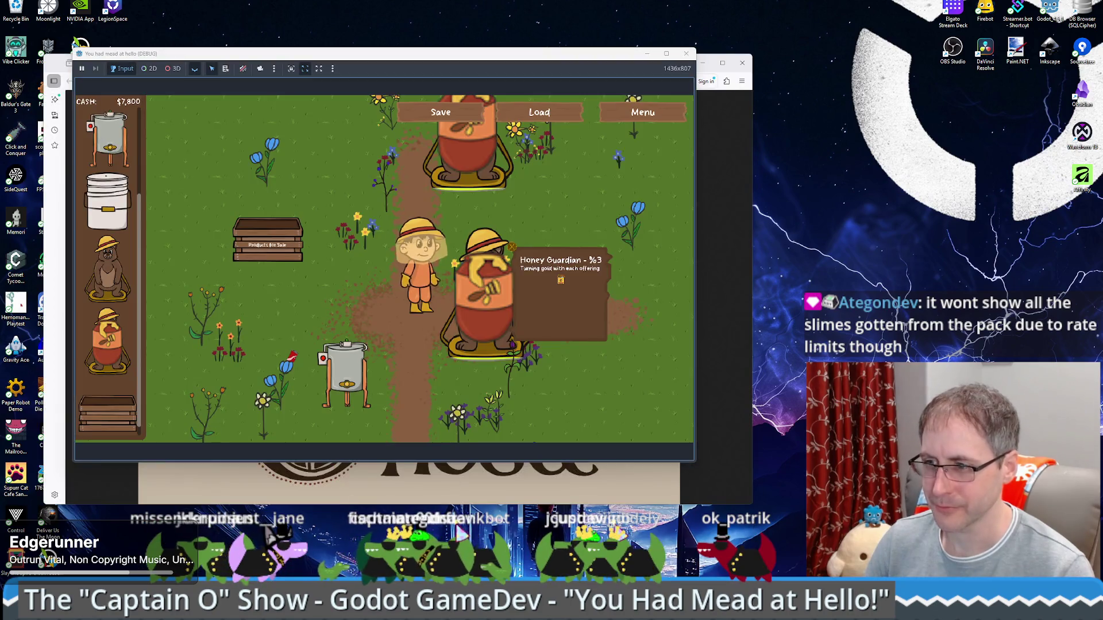
key(alt+Tab)
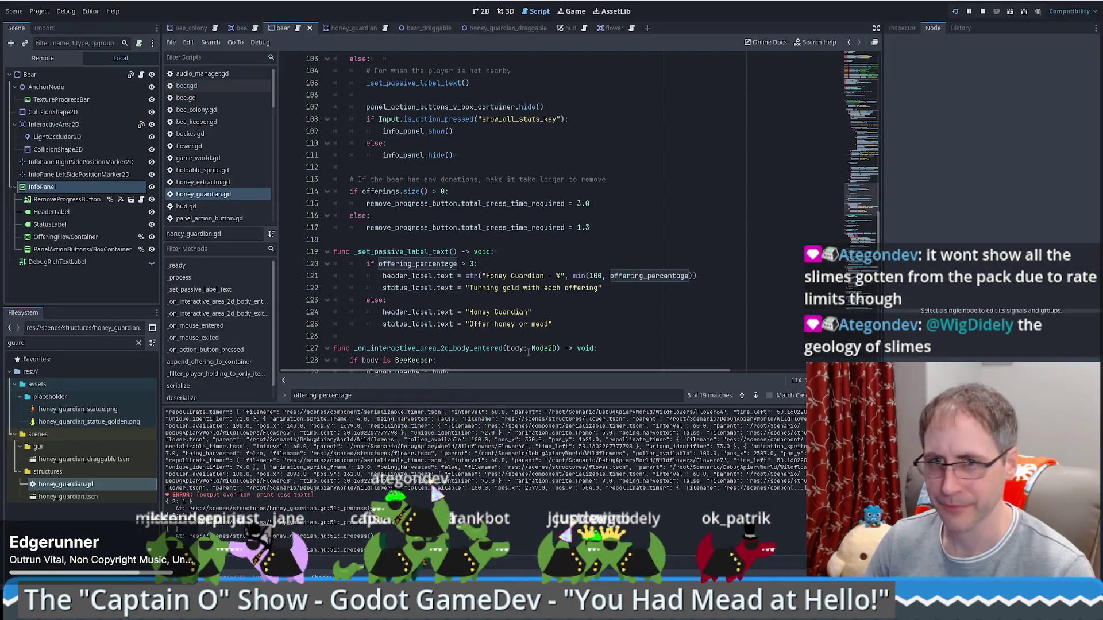
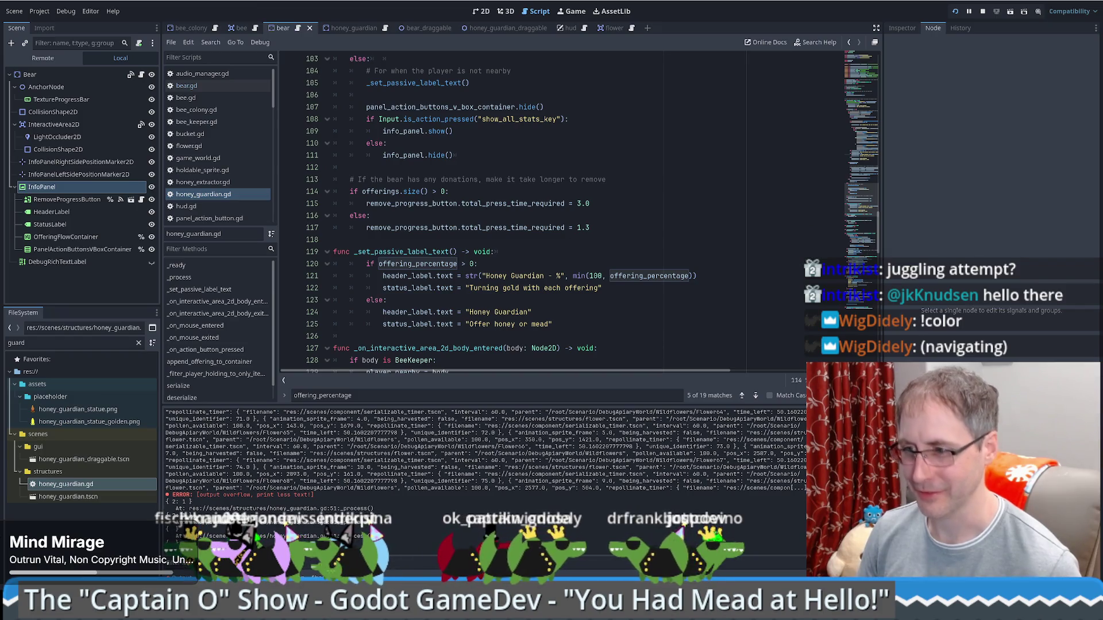
Search the seg.gd project for '!color' and jump to the match at line 1193.
key(alt+Tab)
click(667, 290)
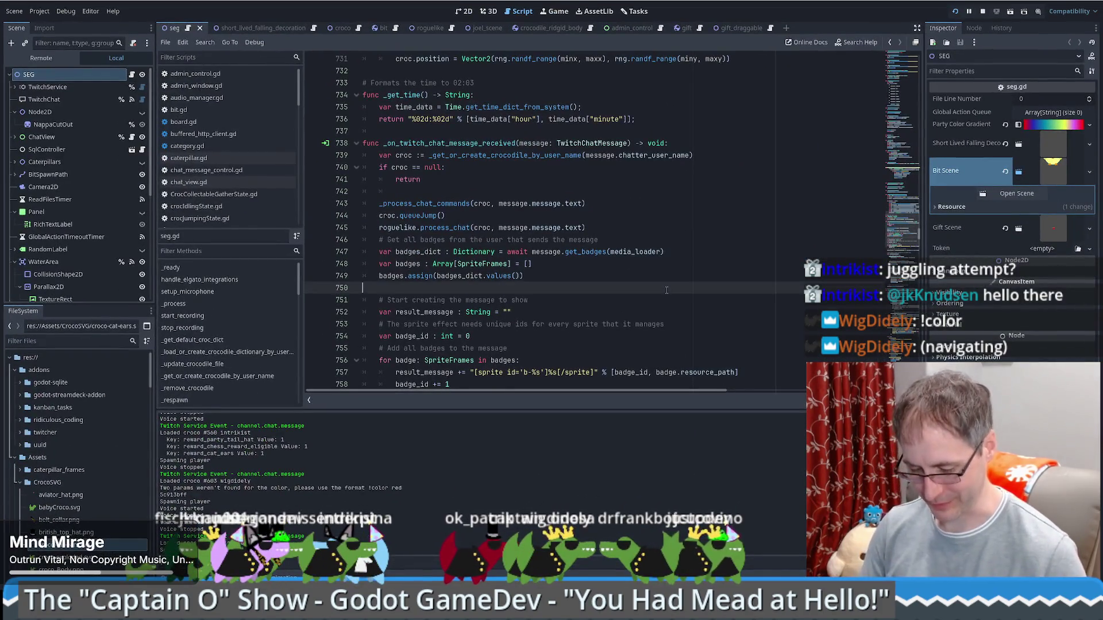
key(ctrl+shift+f)
text(!color)
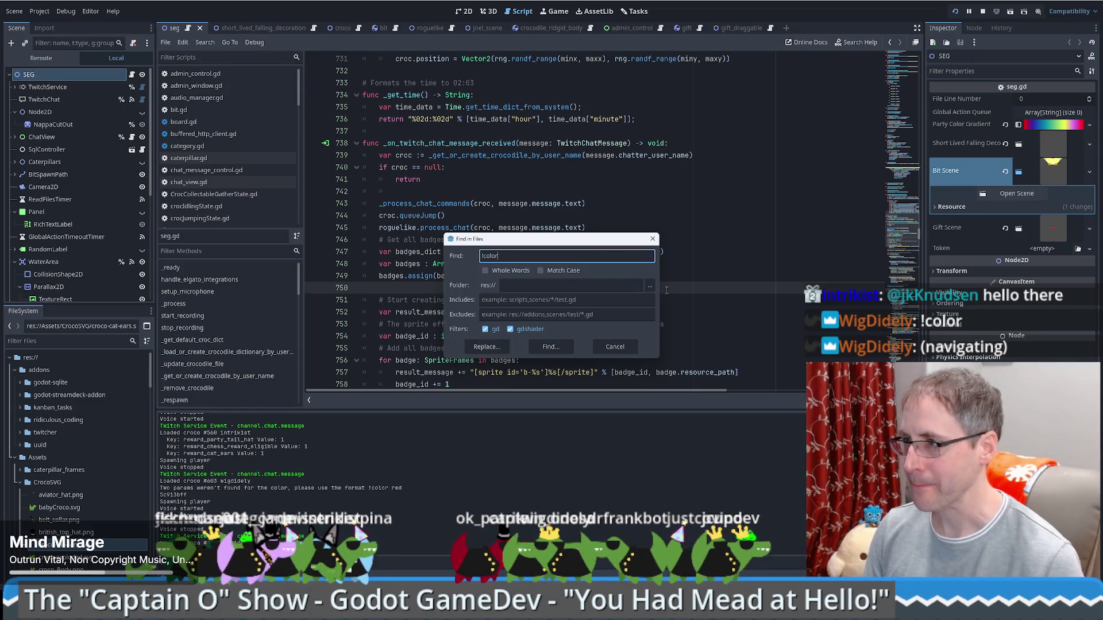
key(Return)
click(298, 450)
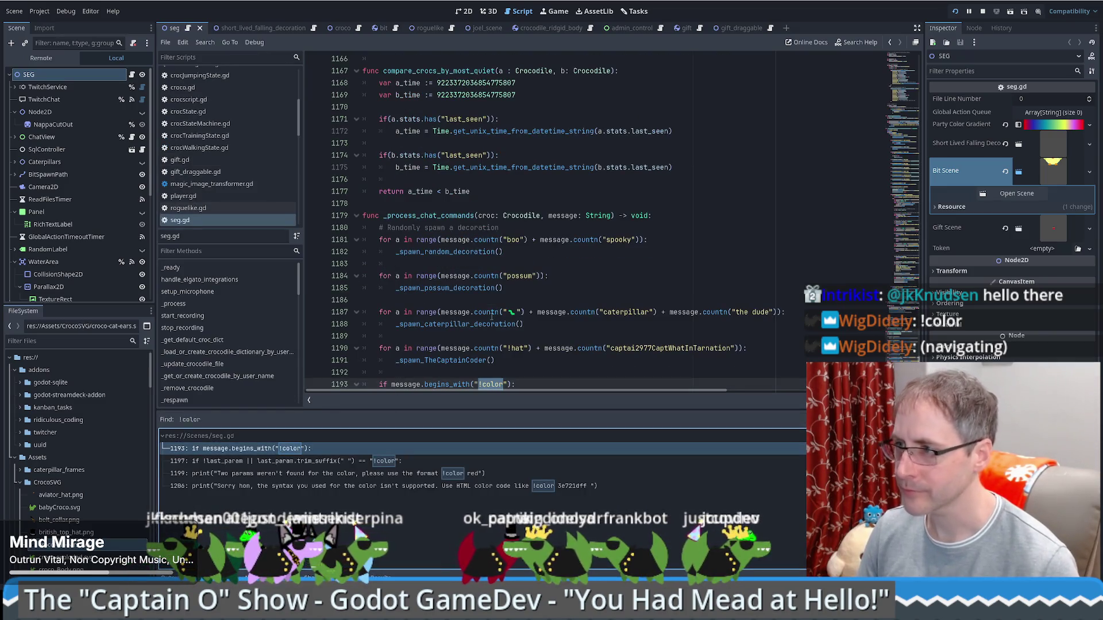
Review the color-handling block, save seg.gd, and select the missing-color-params message on line 1199.
scroll(543, 308, down, 2)
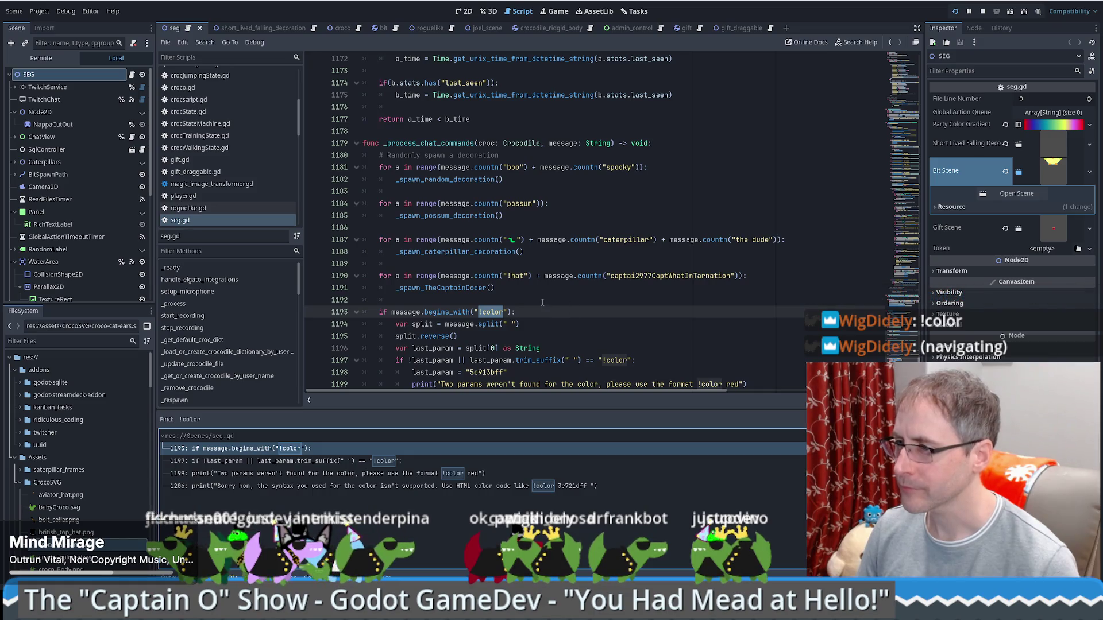
scroll(543, 297, down, 1)
scroll(543, 297, down, 1)
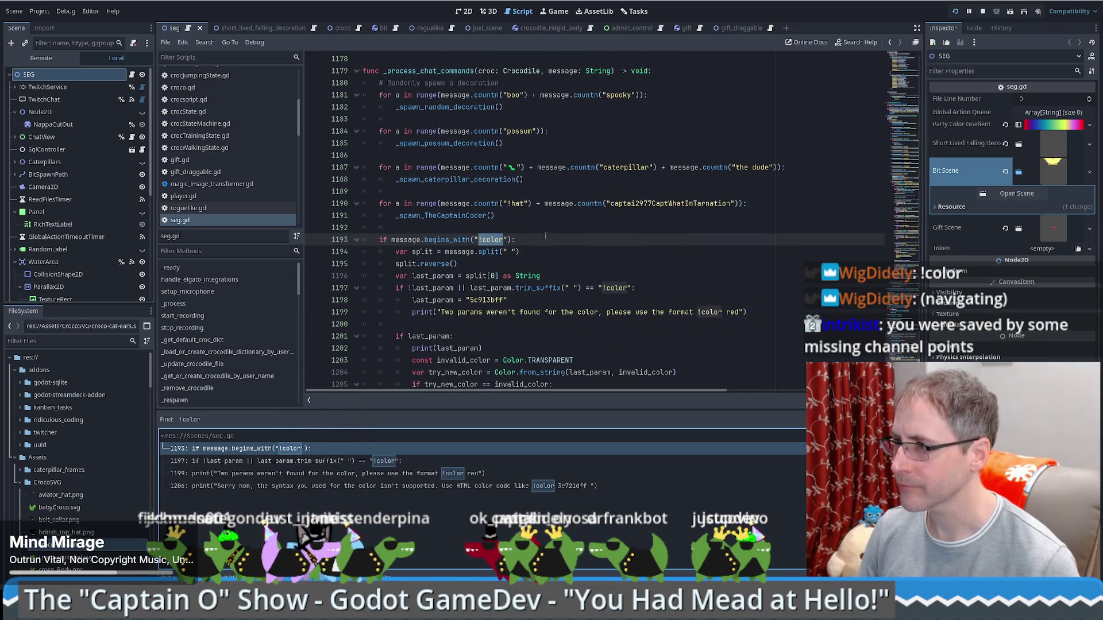
scroll(546, 236, down, 5)
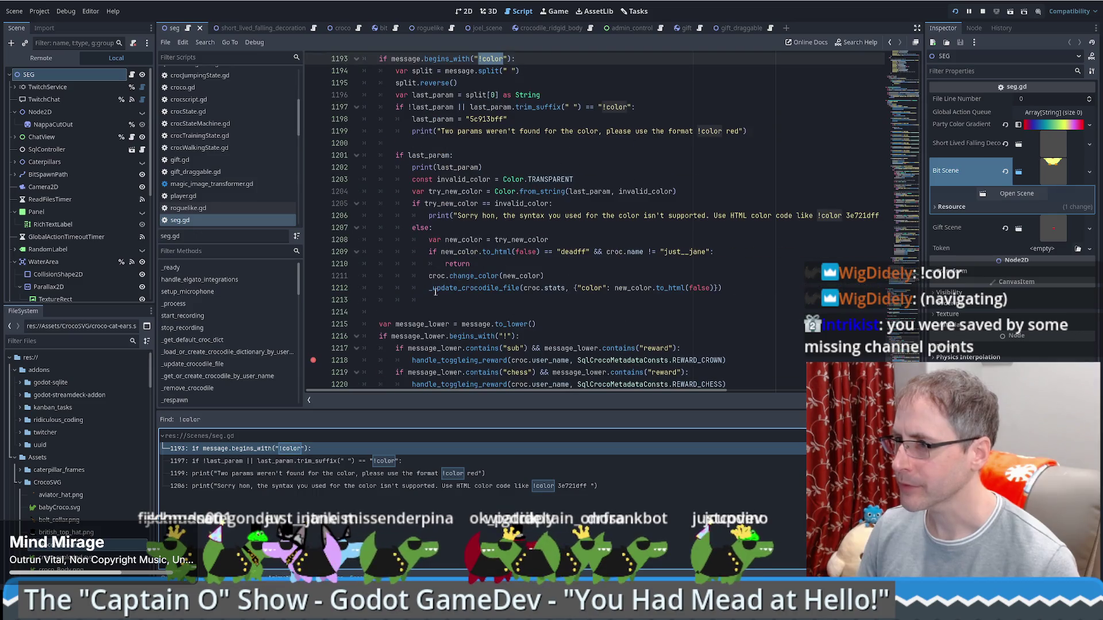
click(438, 300)
scroll(541, 188, up, 3)
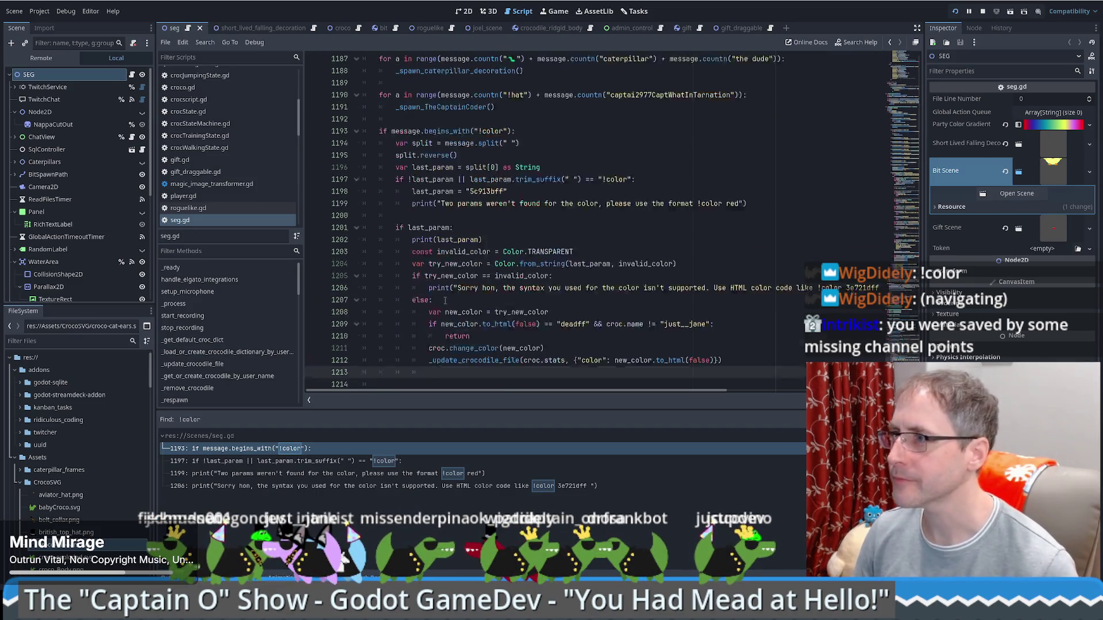
click(448, 156)
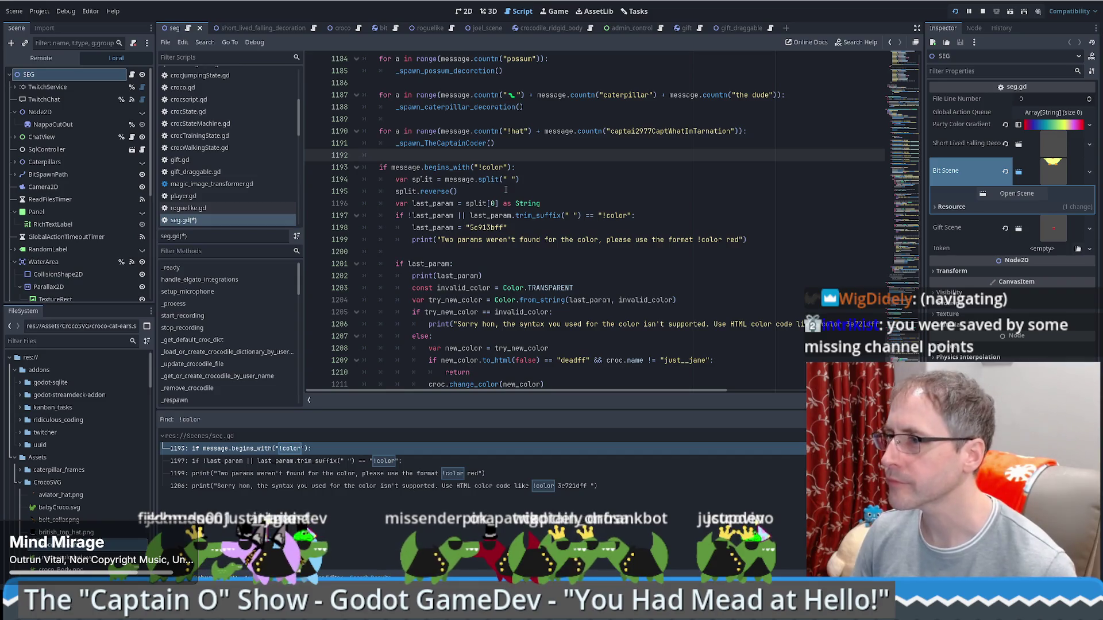
key(ctrl+s)
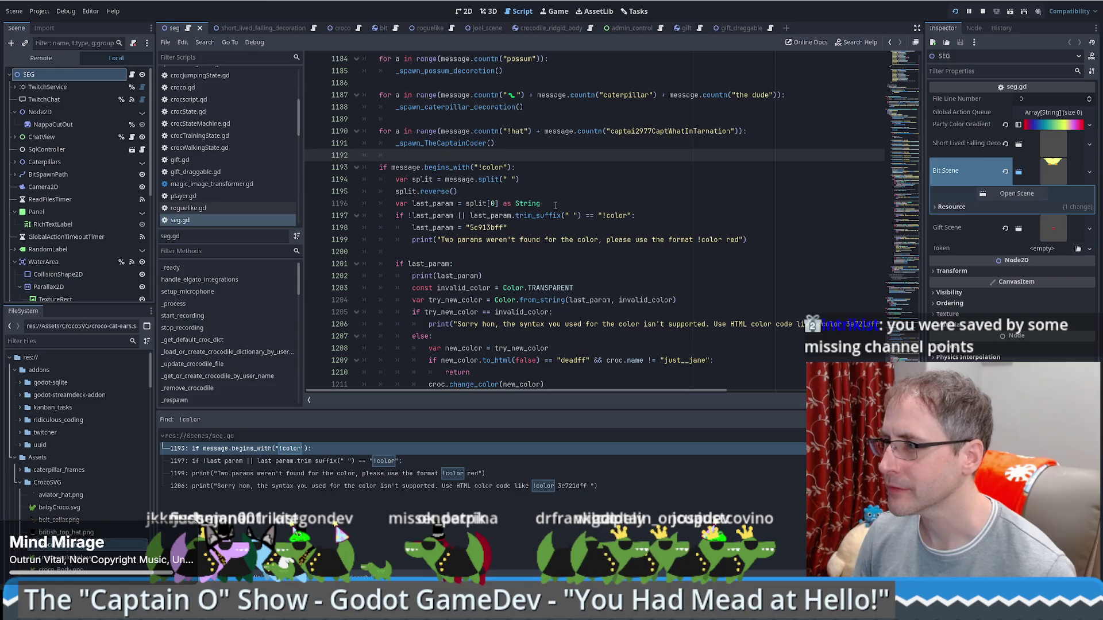
drag(740, 239, 413, 240)
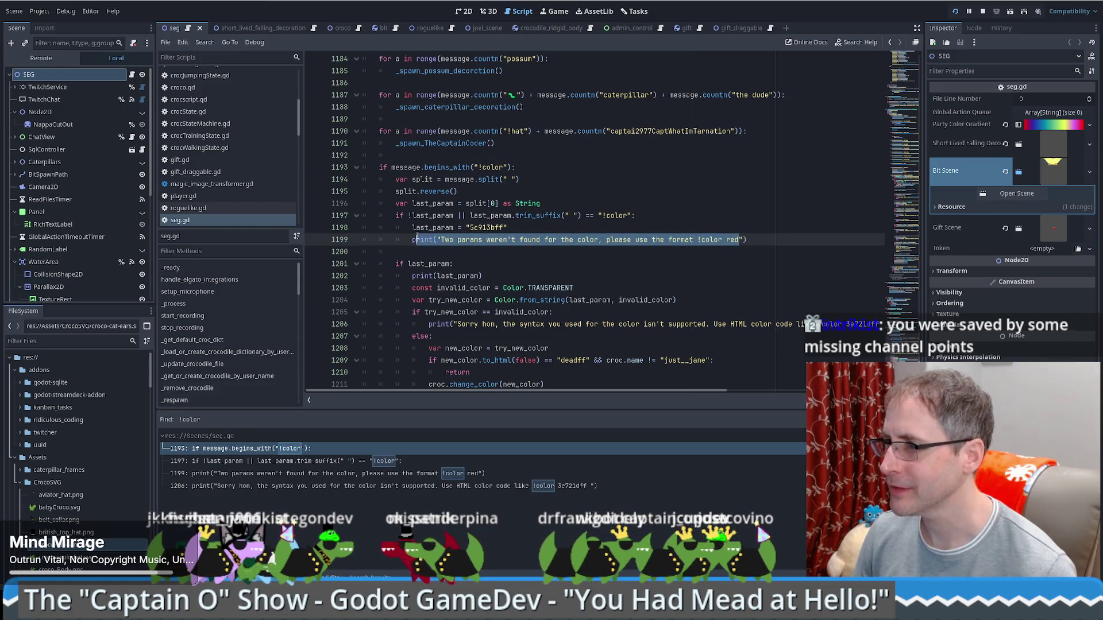
click(450, 247)
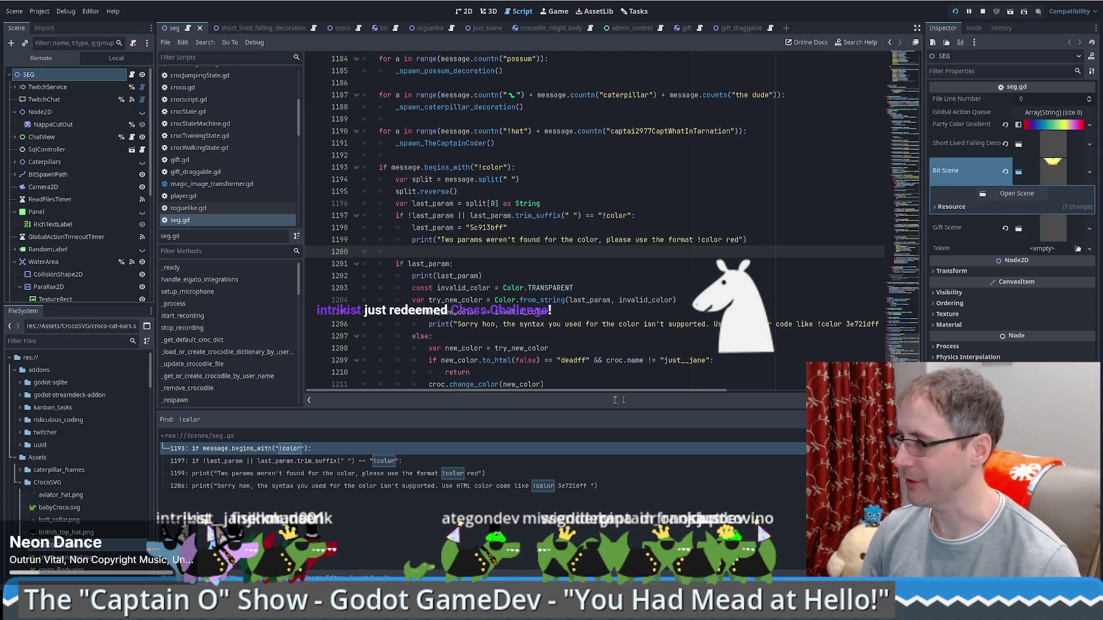
Load lichess.org in a new Chrome tab and move the browser window off to the right.
key(alt+Tab)
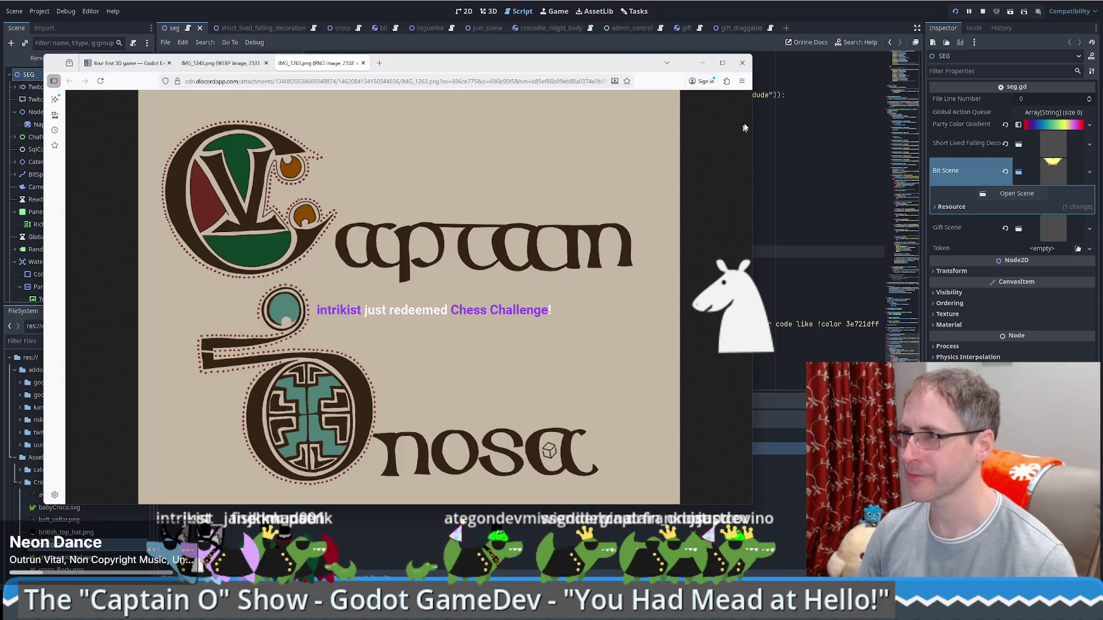
click(380, 63)
text(lichess.org)
key(Return)
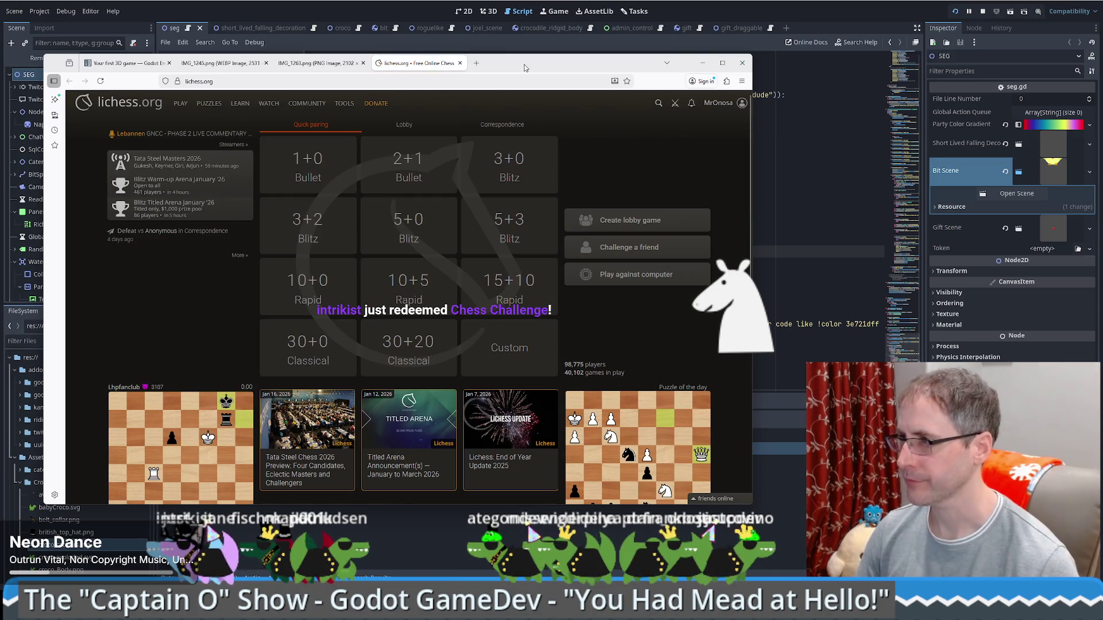
mouse_move(524, 68)
mouse_down()
mouse_move(936, 85)
mouse_move(1102, 103)
mouse_move(1102, 115)
mouse_up()
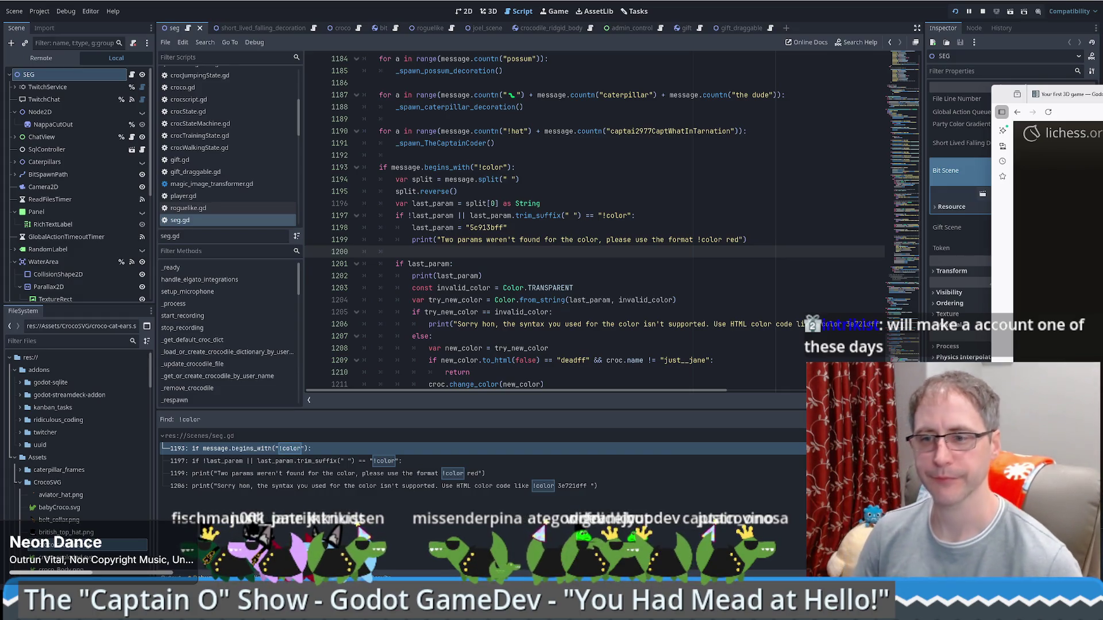
Bring the lichess window back over the editor, enlarge it, and start moving White's e2 pawn to e4.
mouse_move(1002, 94)
mouse_down()
mouse_move(30, 87)
mouse_move(121, 42)
mouse_move(96, 42)
mouse_move(84, 19)
mouse_up()
mouse_move(783, 455)
mouse_down()
mouse_move(807, 480)
mouse_move(886, 511)
mouse_up()
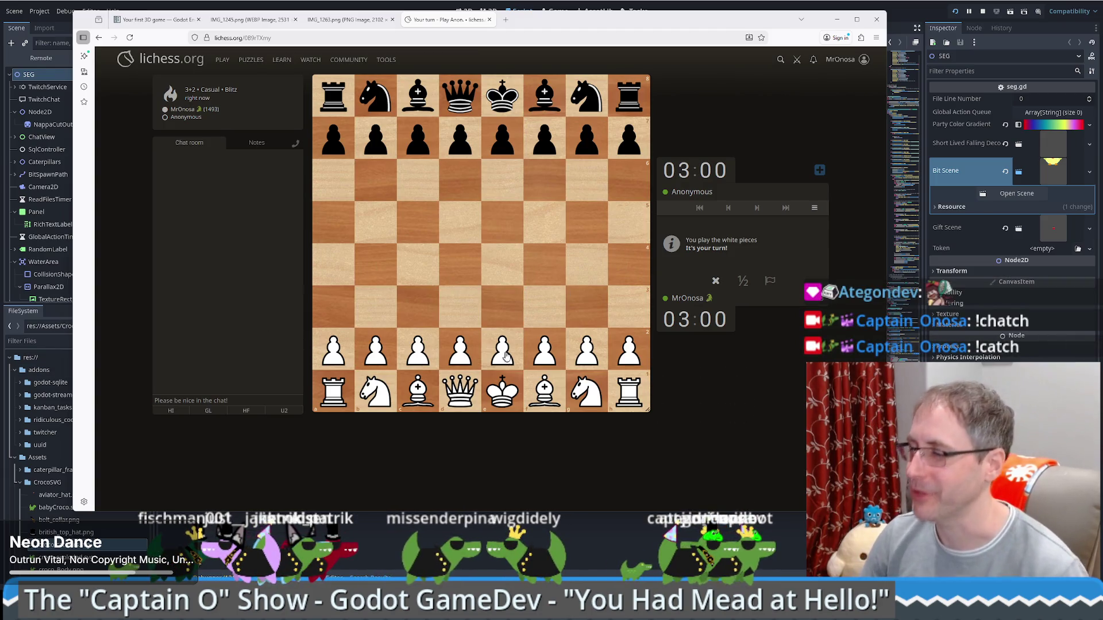
drag(503, 349, 504, 266)
Play White's opening pawn moves e4, c3 and d4.
click(436, 343)
click(431, 325)
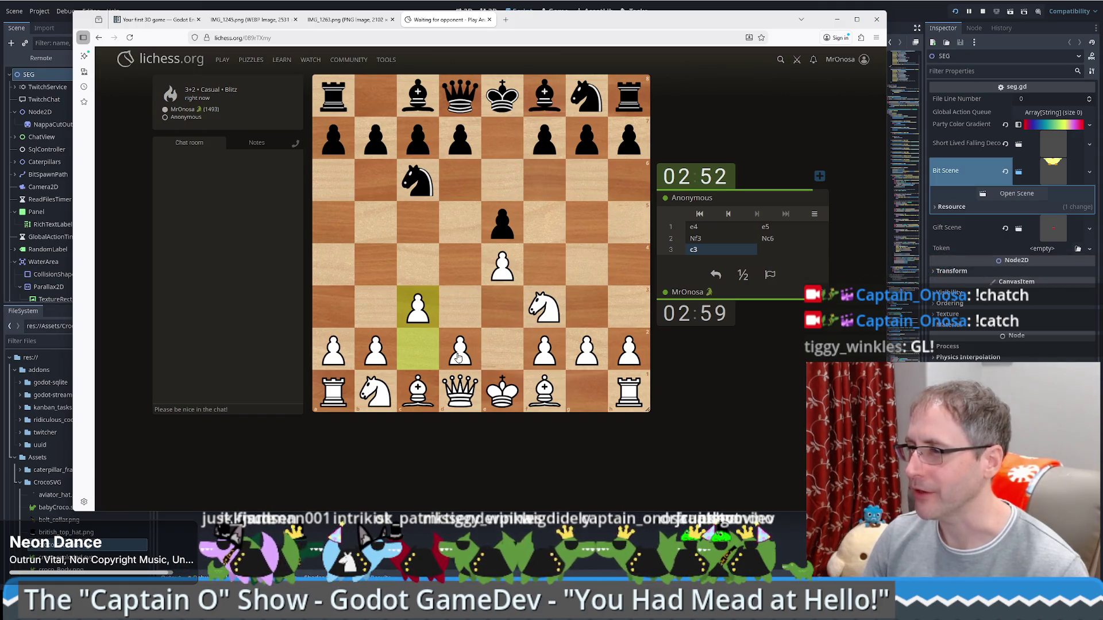
click(458, 358)
drag(458, 357, 456, 265)
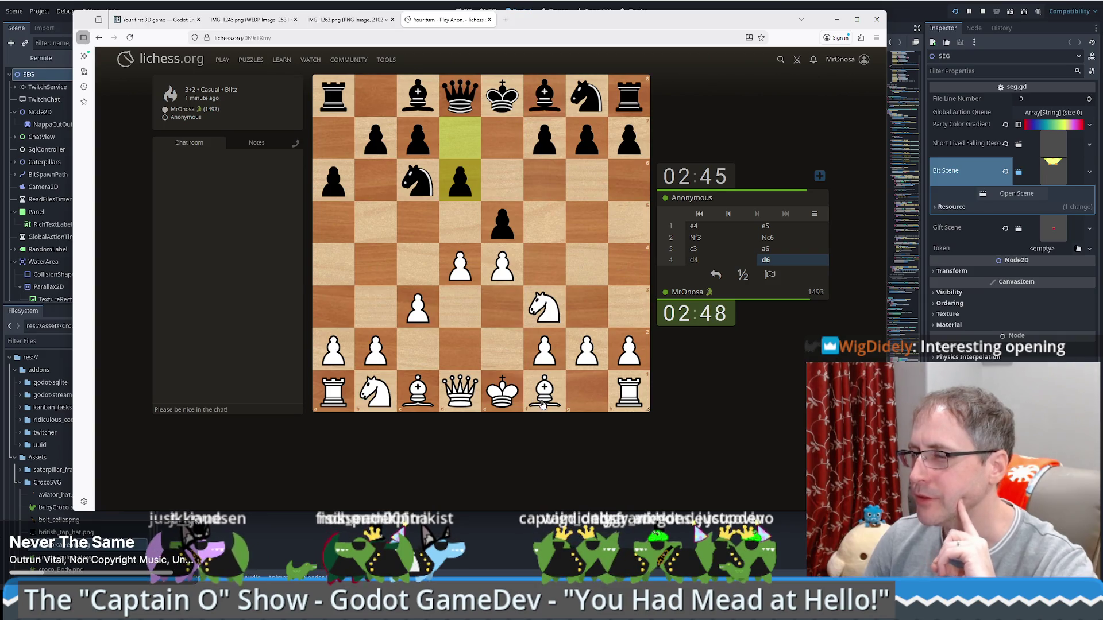
Continue with Bc4, Bxe6, O-O, cxd4, Nc3 and Bg5.
drag(541, 402, 427, 274)
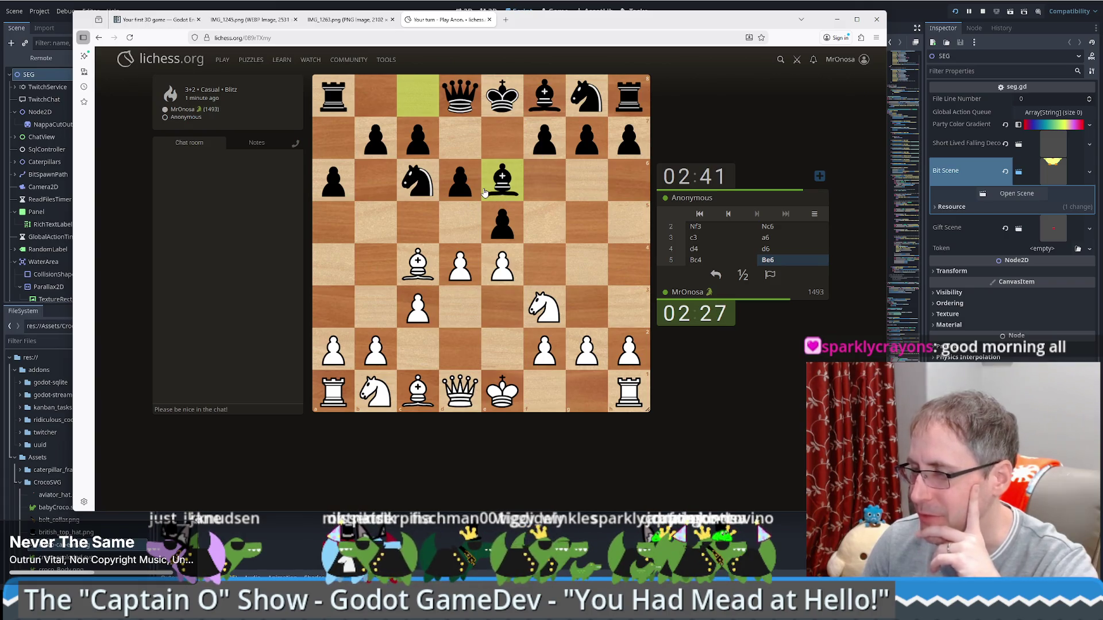
drag(418, 264, 499, 179)
drag(513, 398, 597, 398)
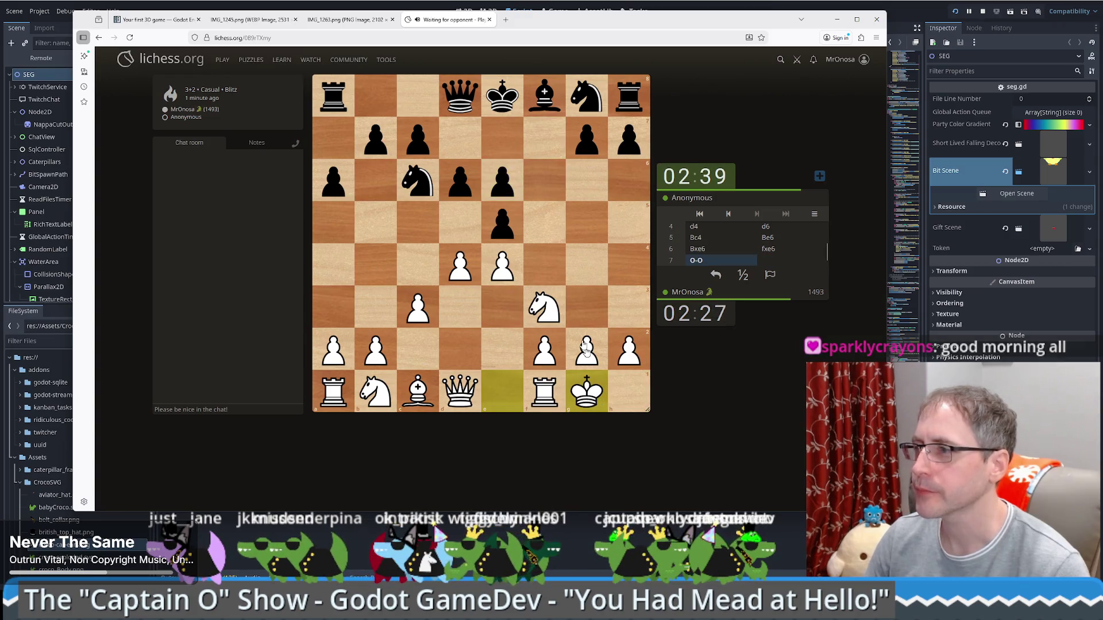
mouse_move(413, 329)
mouse_down()
mouse_move(461, 268)
mouse_move(466, 277)
mouse_up()
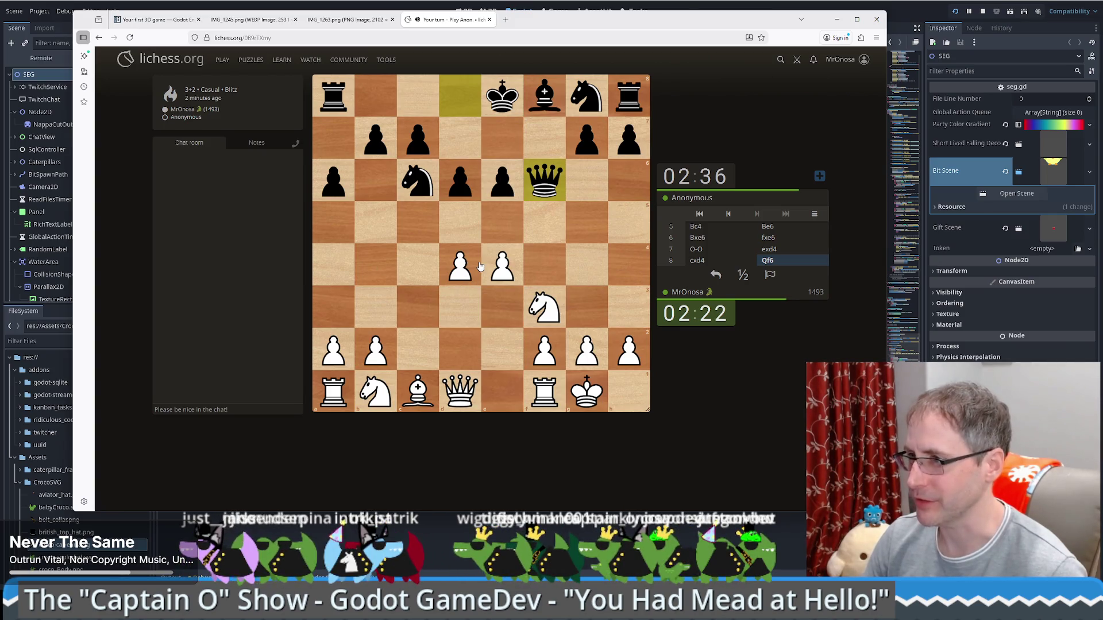
drag(381, 391, 418, 312)
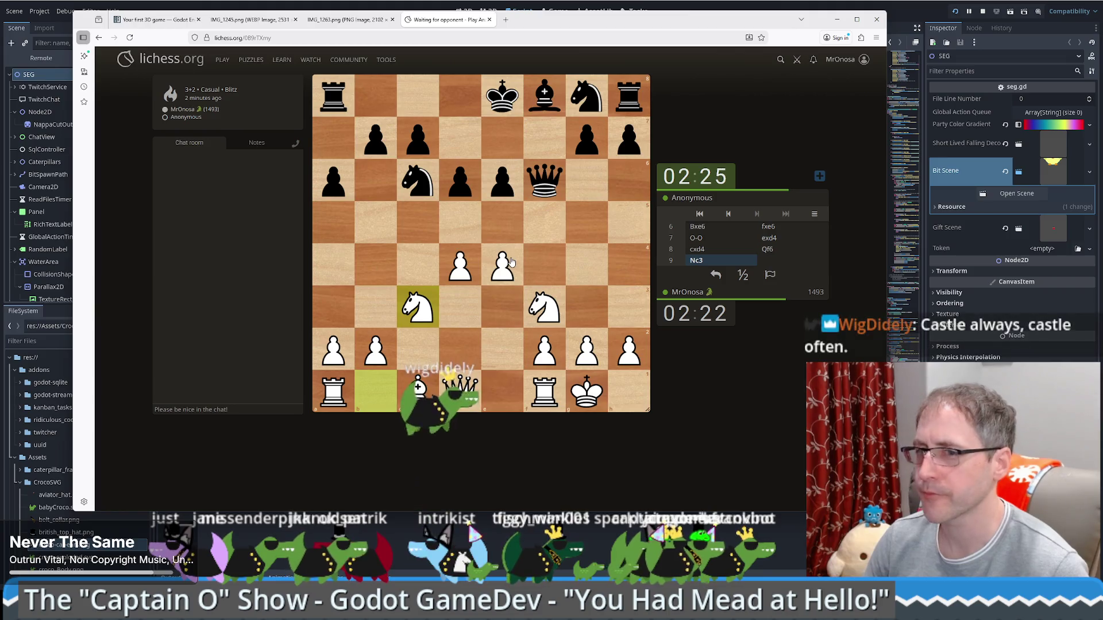
drag(417, 390, 587, 221)
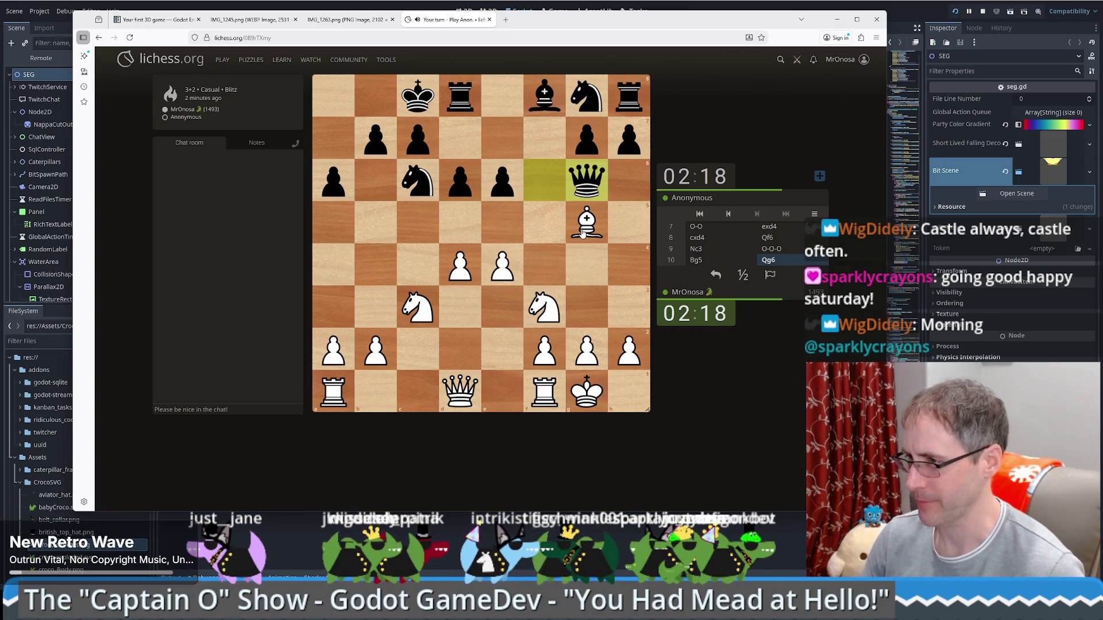
Capture Black's rook with Bxd8, then push the pawn d4-d5.
drag(583, 231, 460, 96)
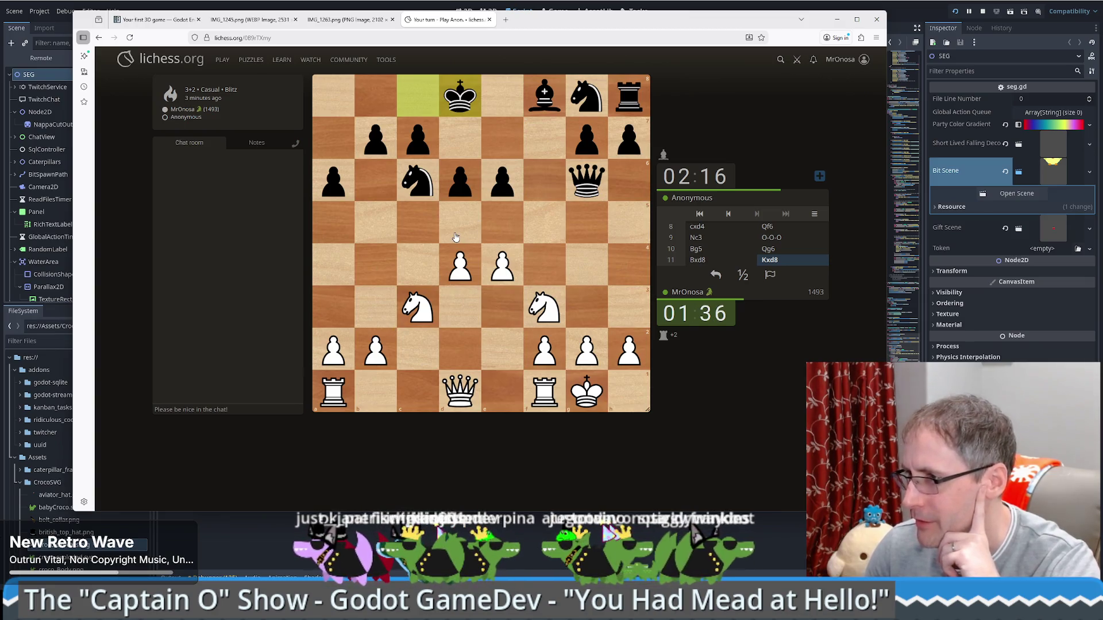
drag(458, 263, 460, 222)
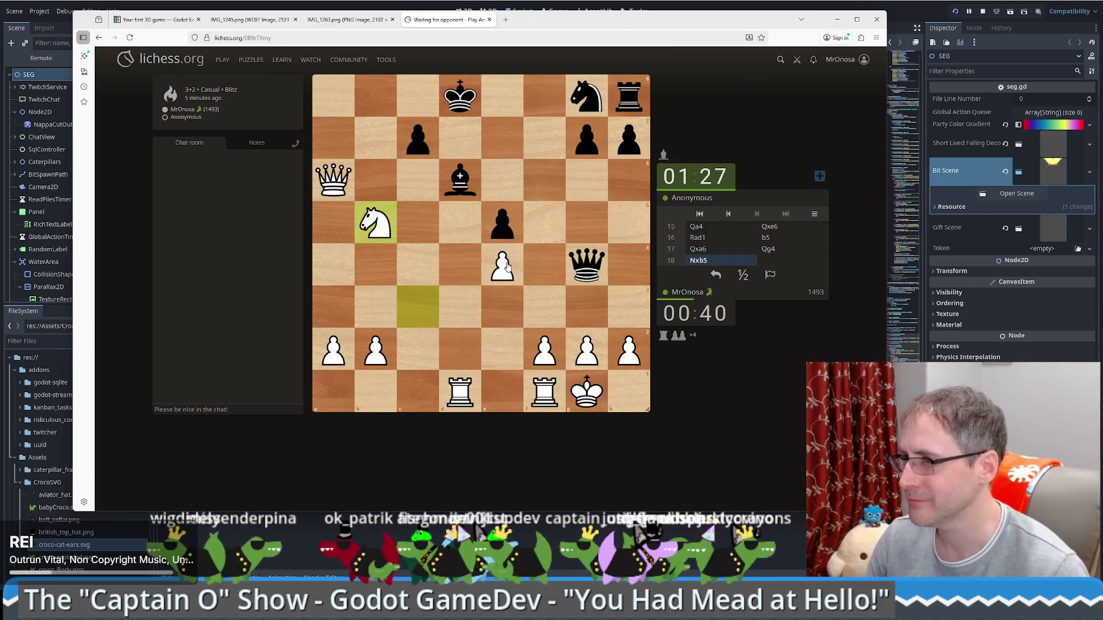
Play Nxd6, check the a6 queen's legal moves, then give check with Rxd6+.
drag(376, 223, 462, 185)
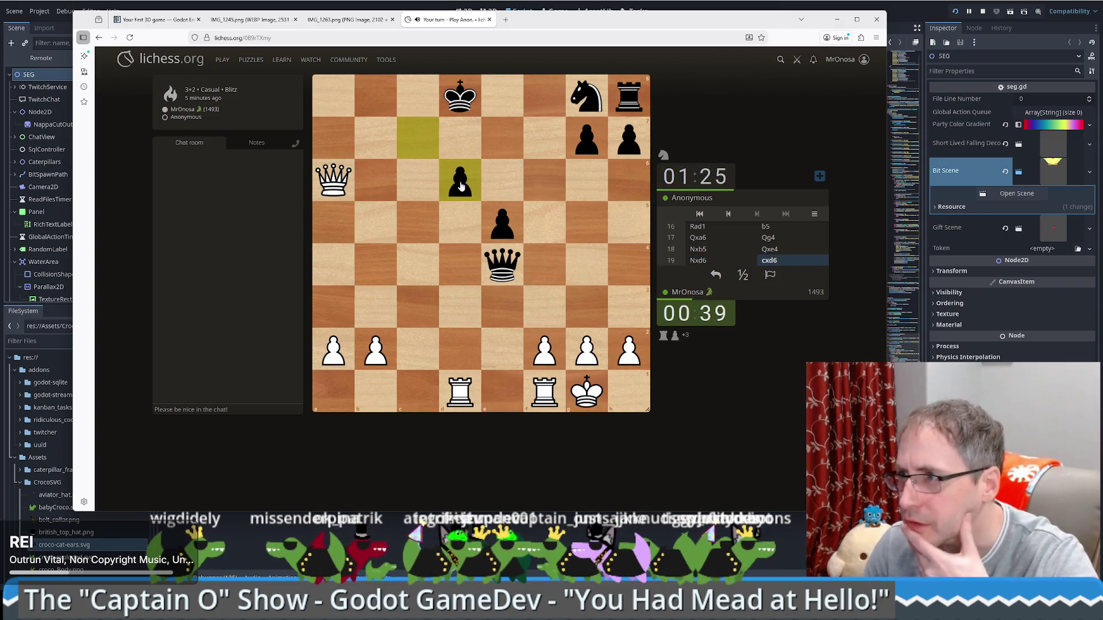
click(335, 188)
click(335, 188)
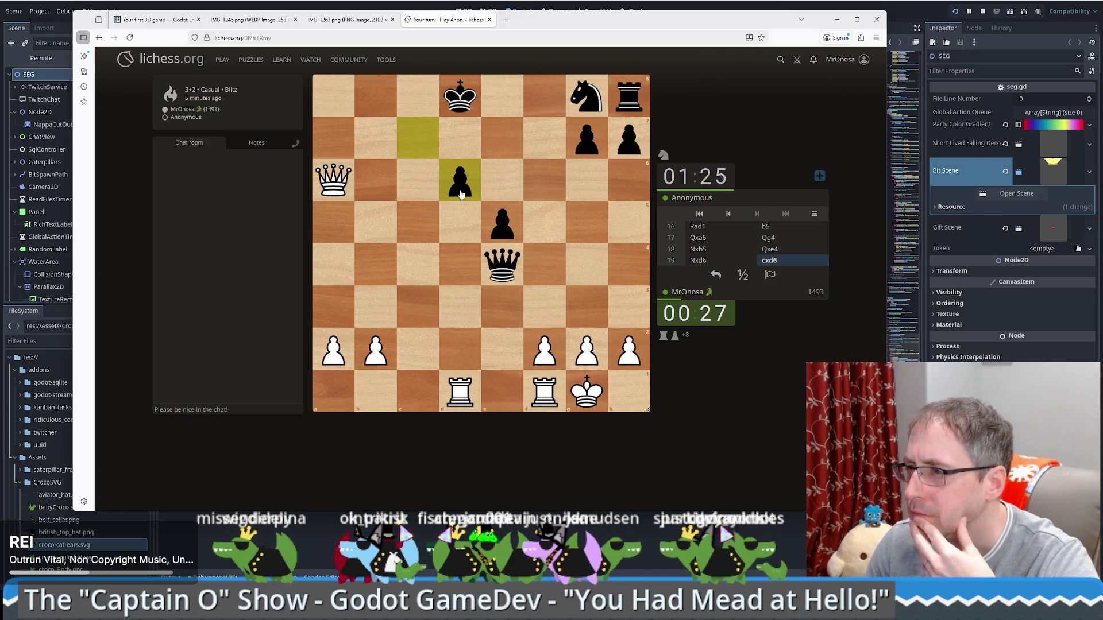
drag(459, 384, 464, 188)
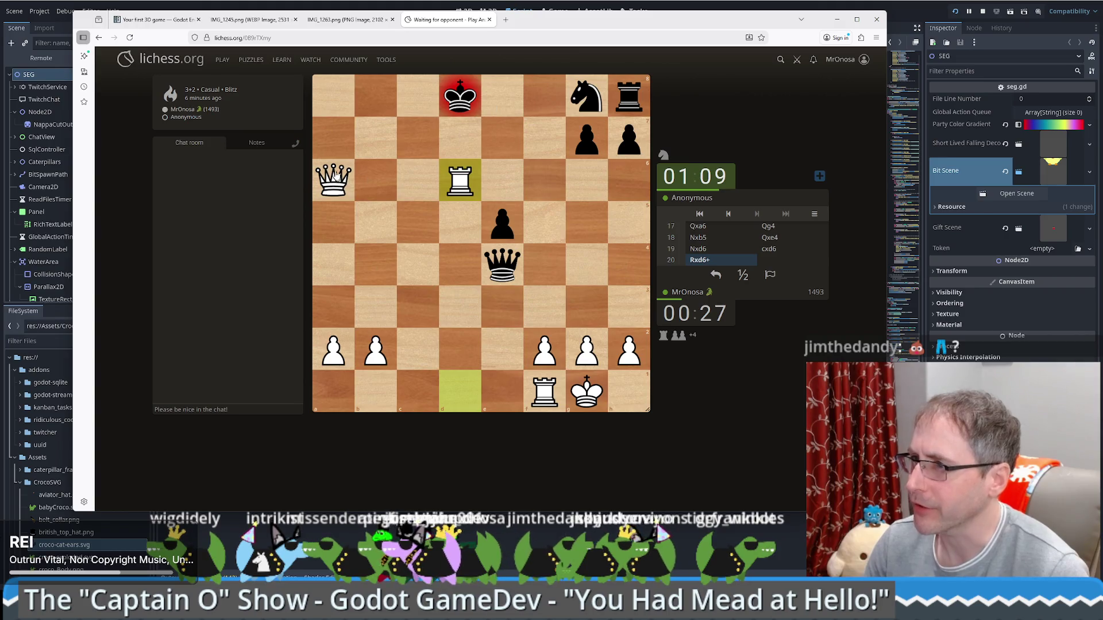
Check the black king with Qb5, Qd7 and Qe6, play Rd7, then mate with Qxe7.
drag(333, 180, 376, 230)
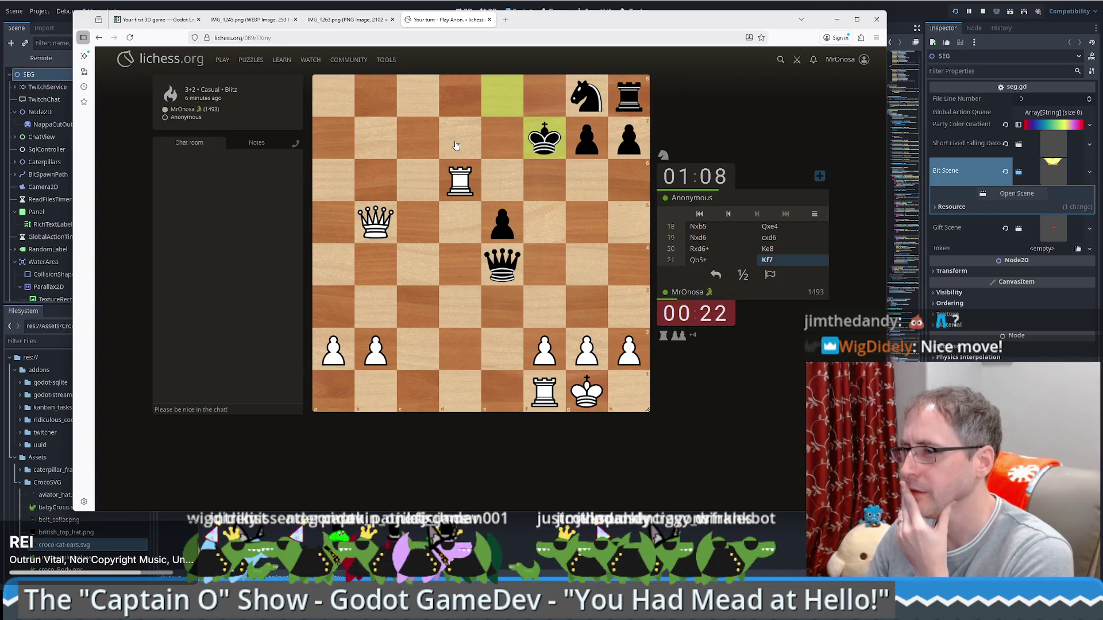
drag(375, 224, 453, 143)
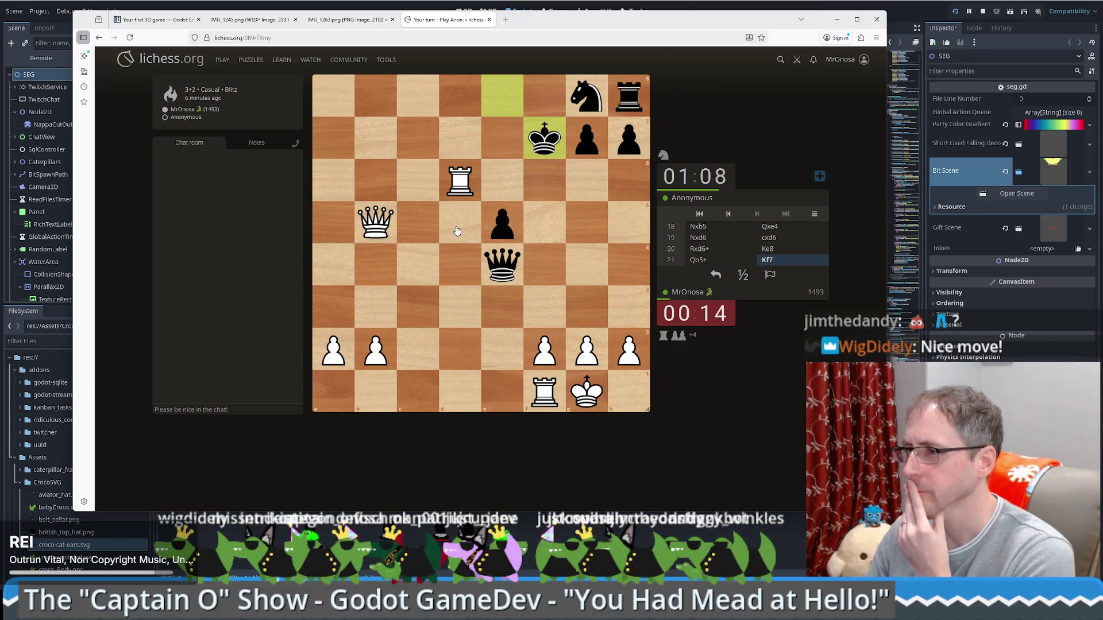
mouse_move(379, 217)
mouse_down()
mouse_move(454, 172)
mouse_move(459, 145)
mouse_up()
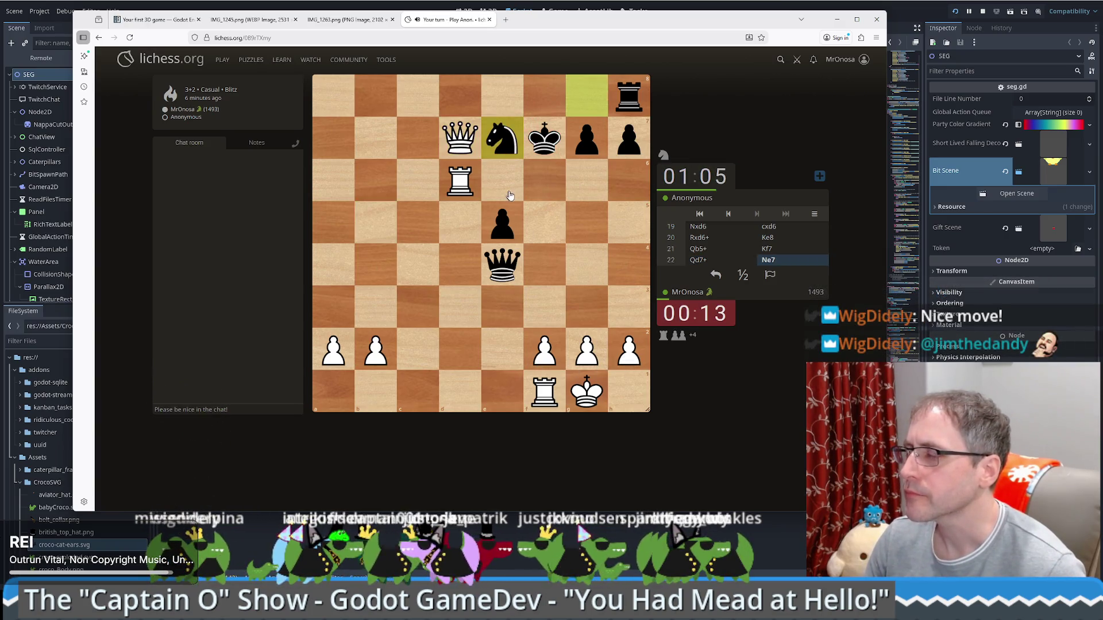
drag(460, 143, 500, 186)
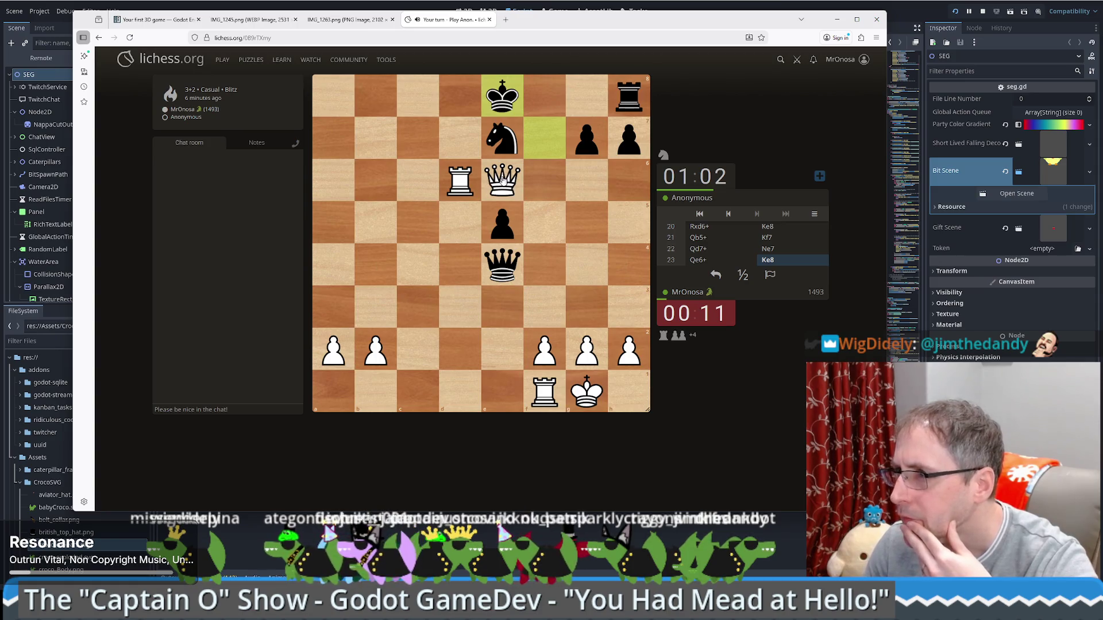
drag(456, 192, 460, 142)
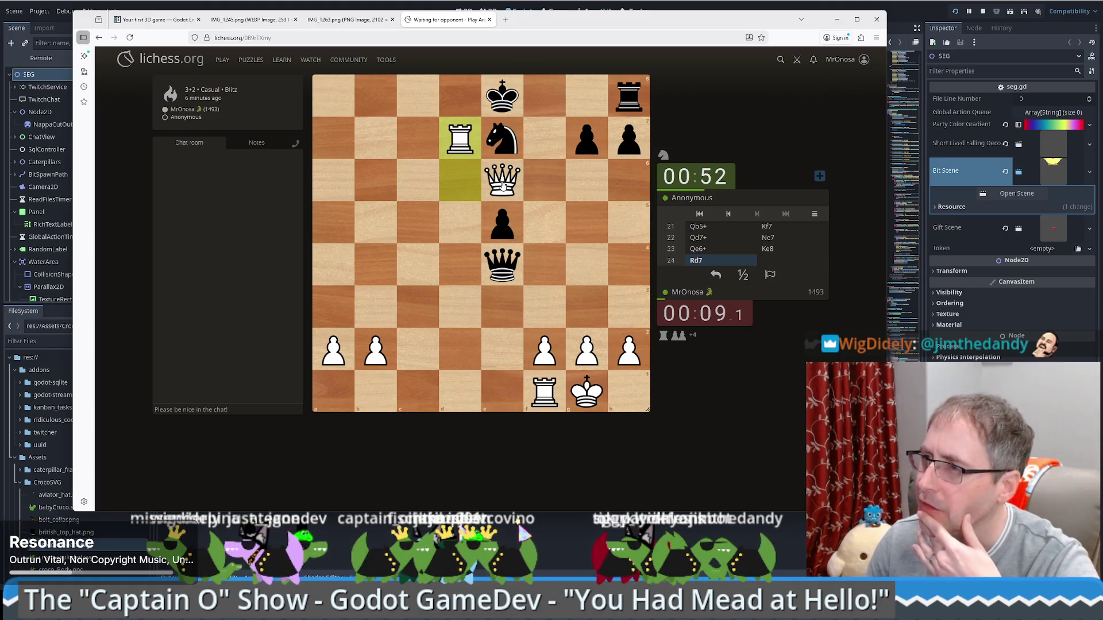
drag(502, 184, 506, 150)
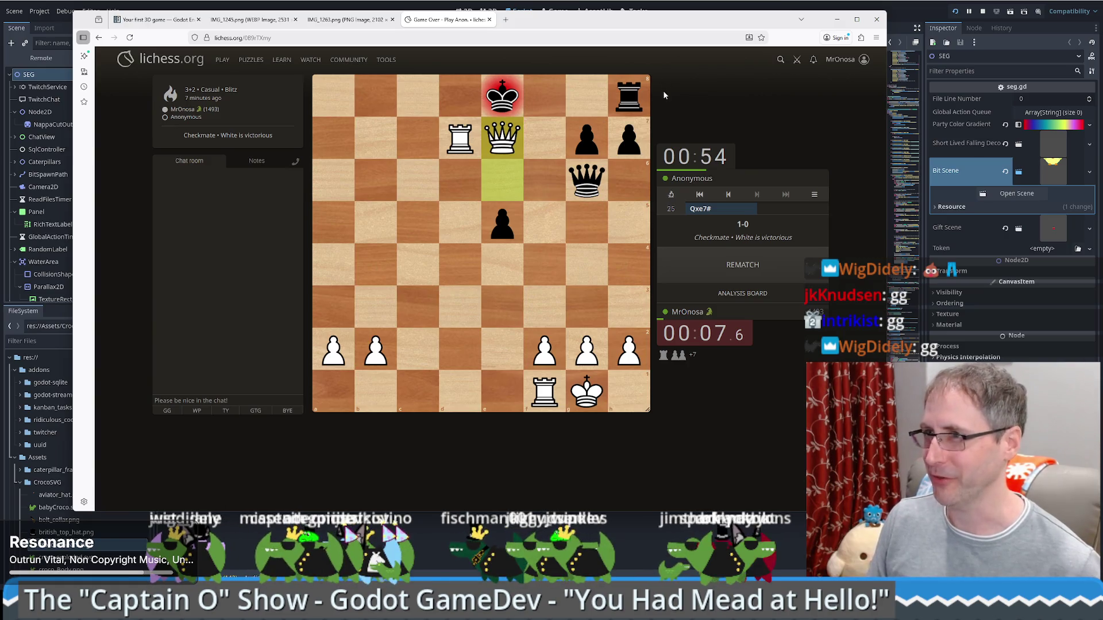
Bring the Godot script editor window back to the front.
click(261, 2)
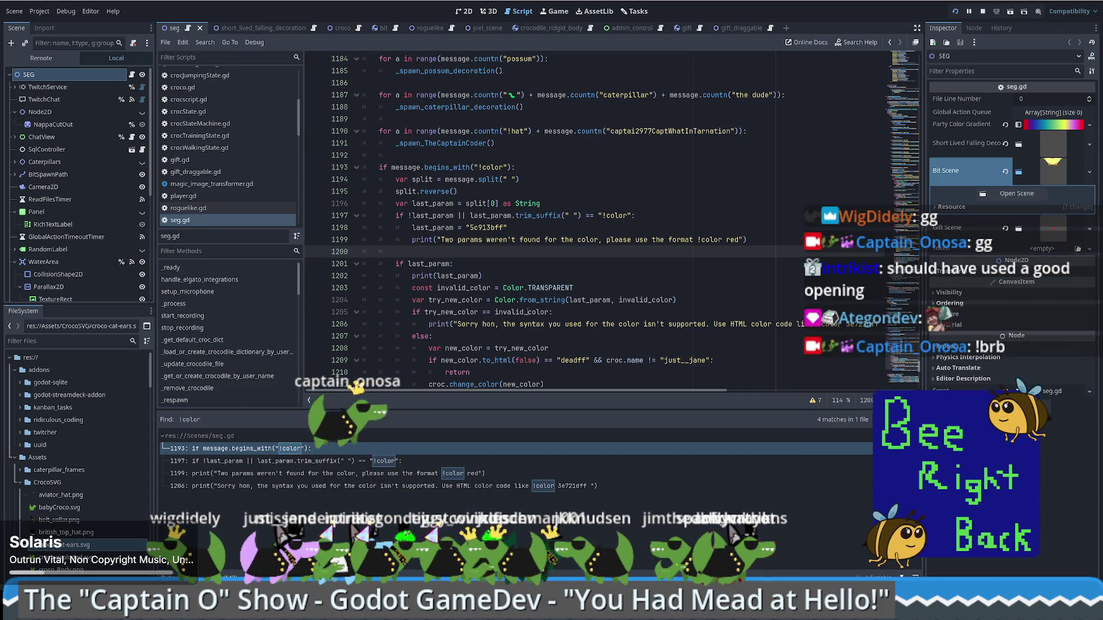
Show the running 'You Had Mead at Hello' debug build in the Game workspace.
click(550, 11)
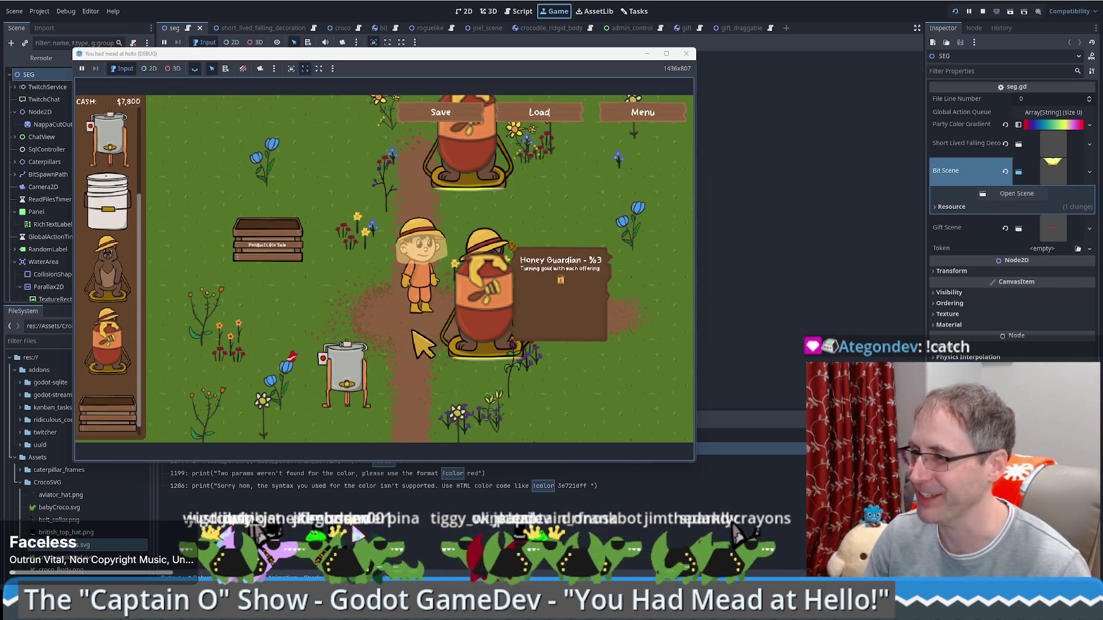
Walk the beekeeper to the selling crate and drag a $300 beehive into the garden.
key(a)
key(s)
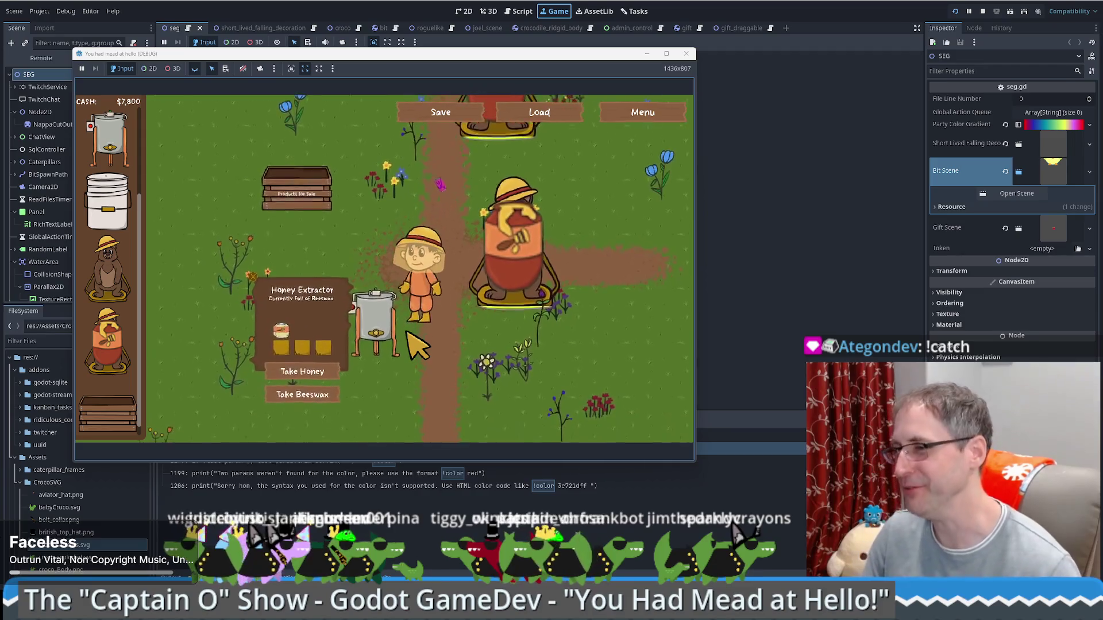
key(w)
key(a)
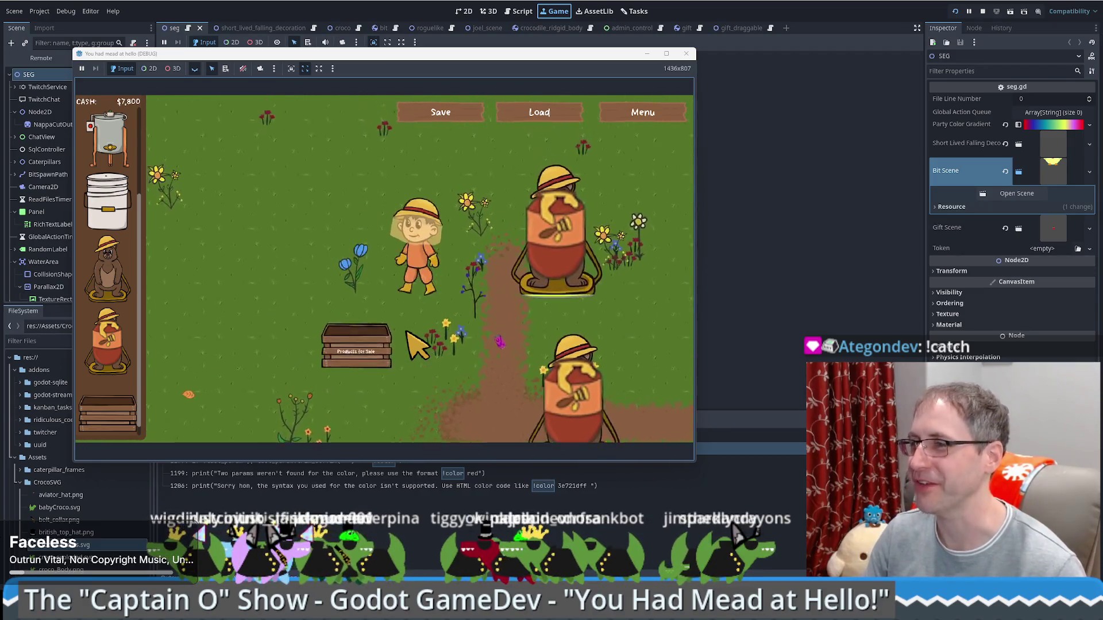
key(s)
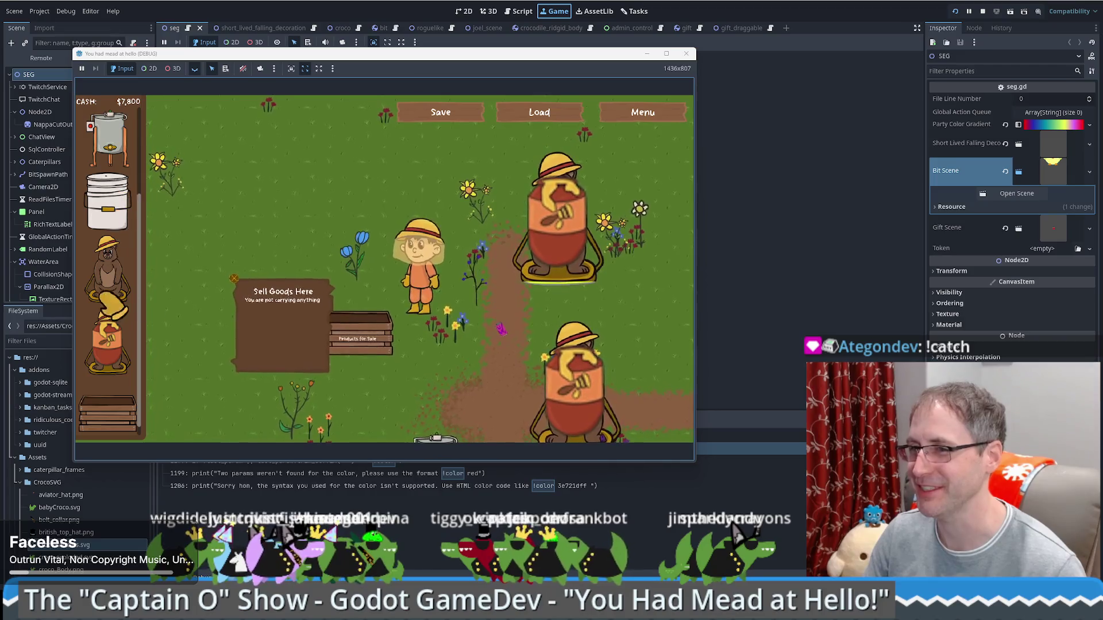
drag(108, 196, 228, 170)
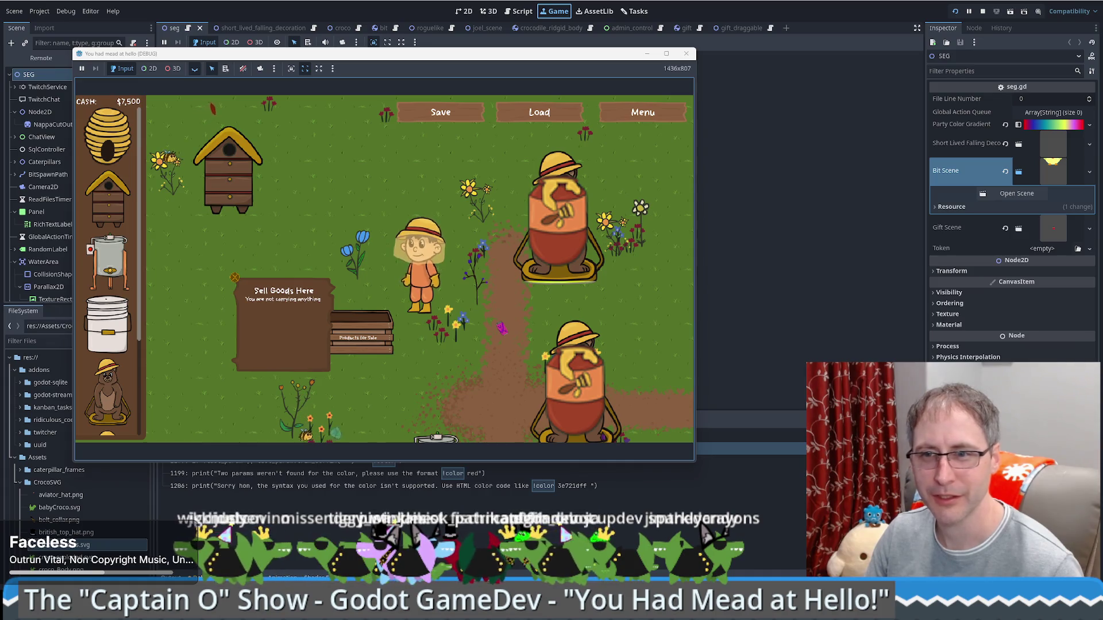
Walk the beekeeper right and down onto the lower Honey Guardian, then up past it.
key(Right)
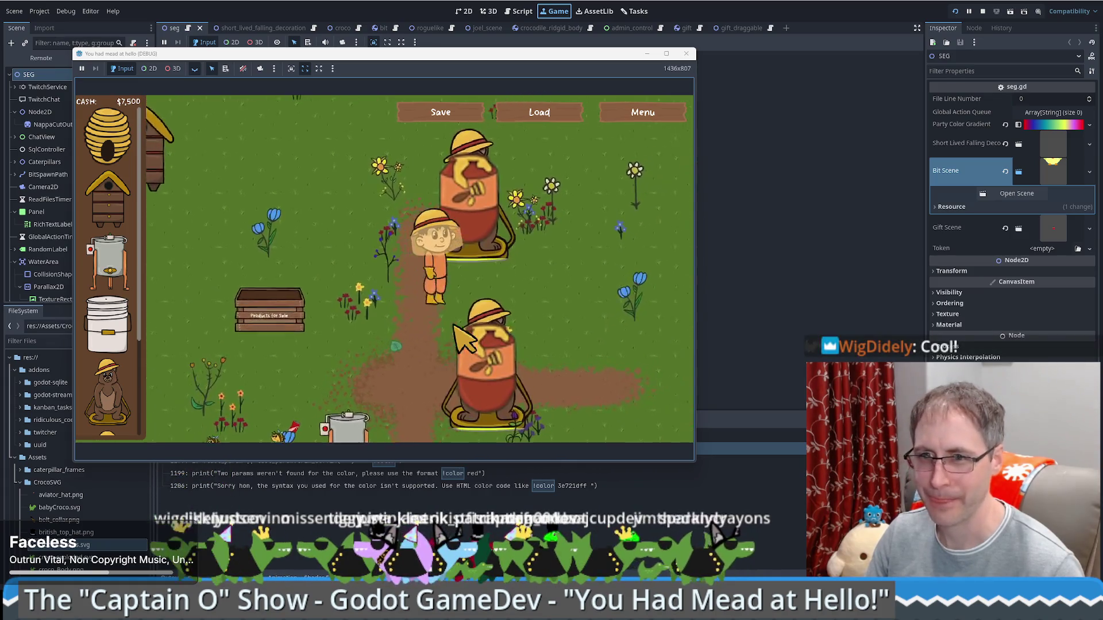
key(Right)
key(Down)
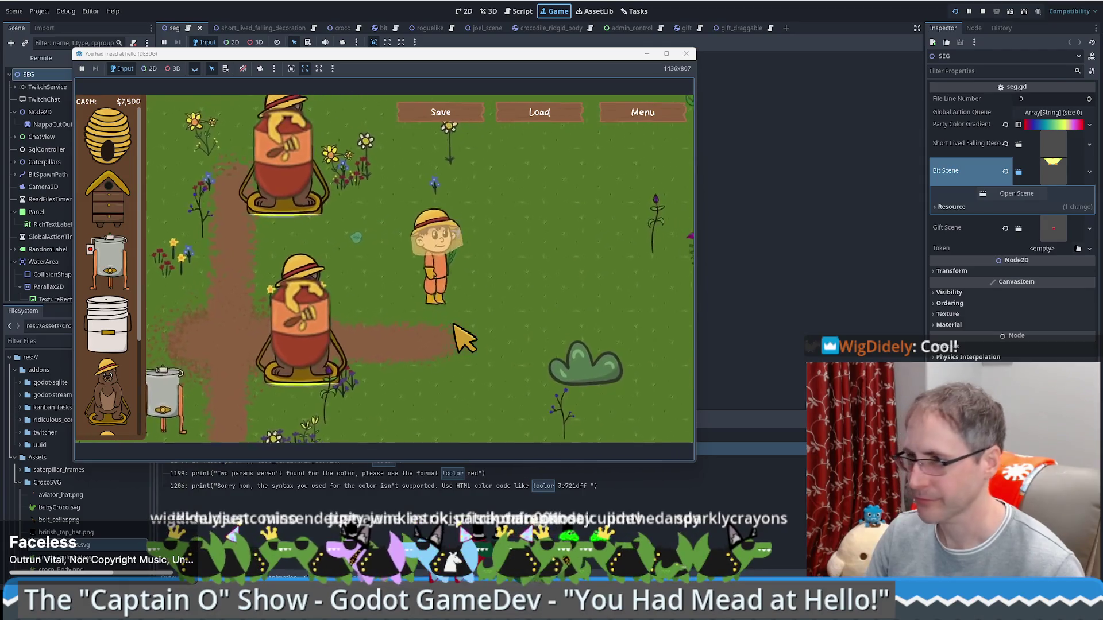
key(Left)
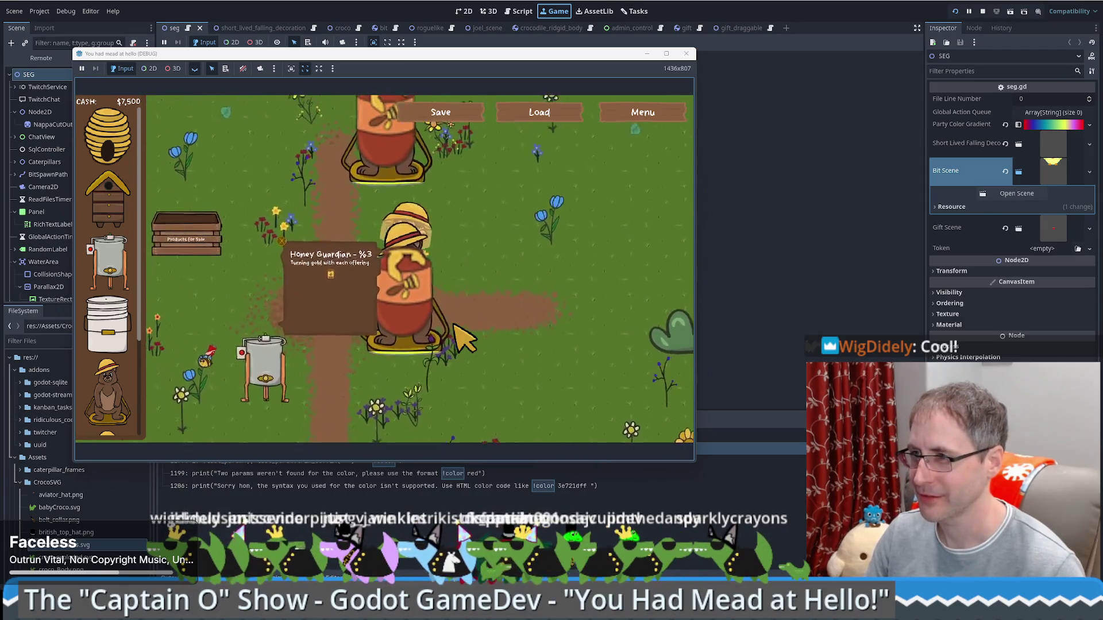
key(Up)
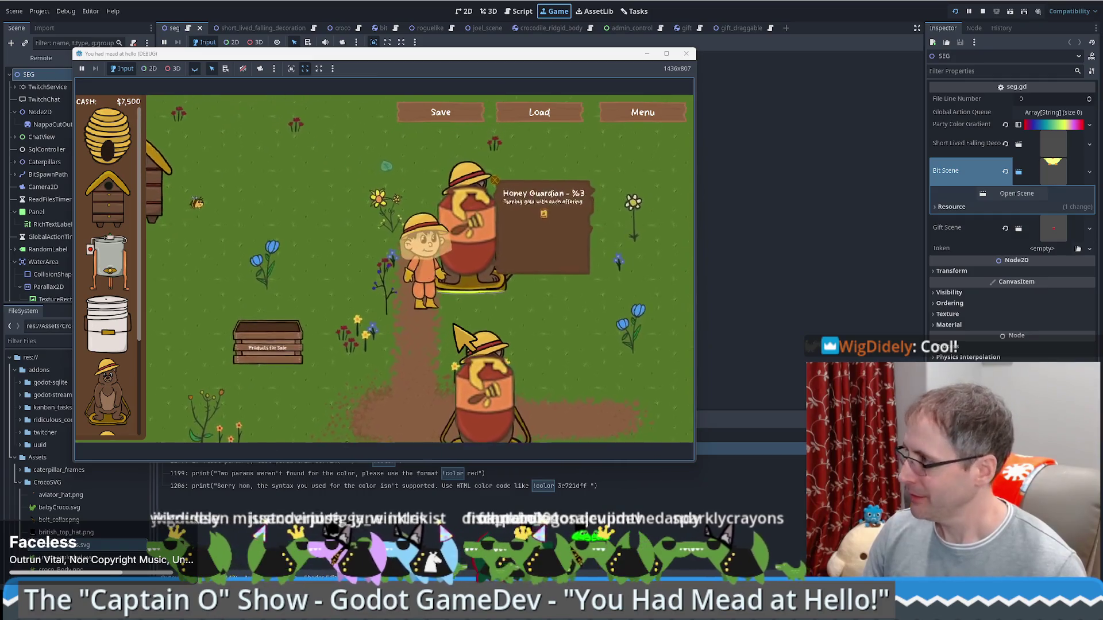
Move the beekeeper back up-left and view the Honey Guardian's offering details.
key(Left)
key(Right)
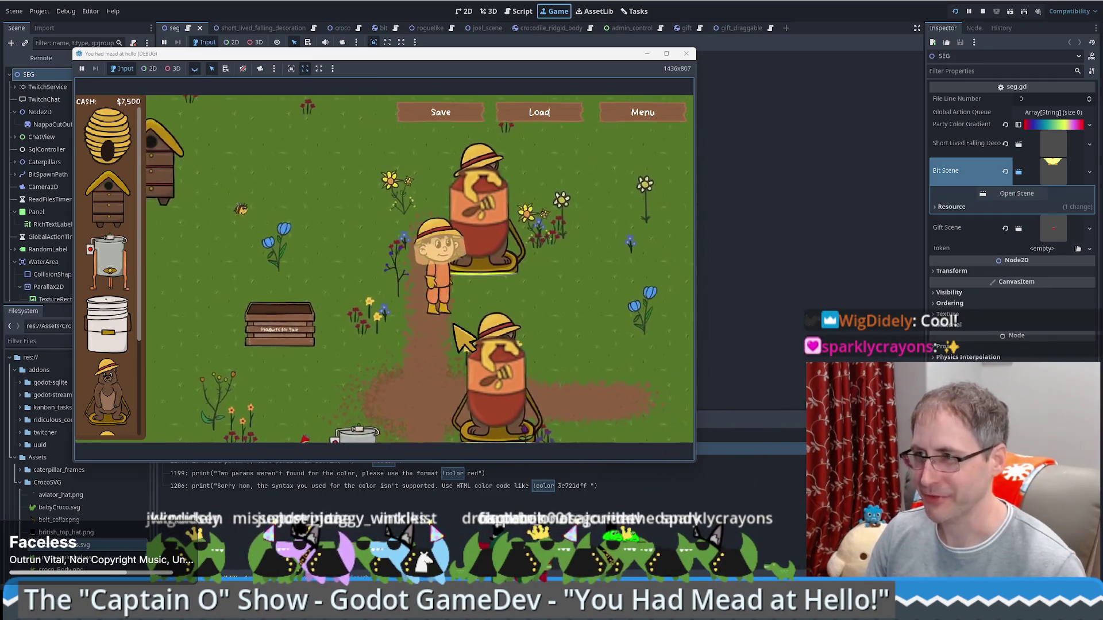
key(Up)
key(Left)
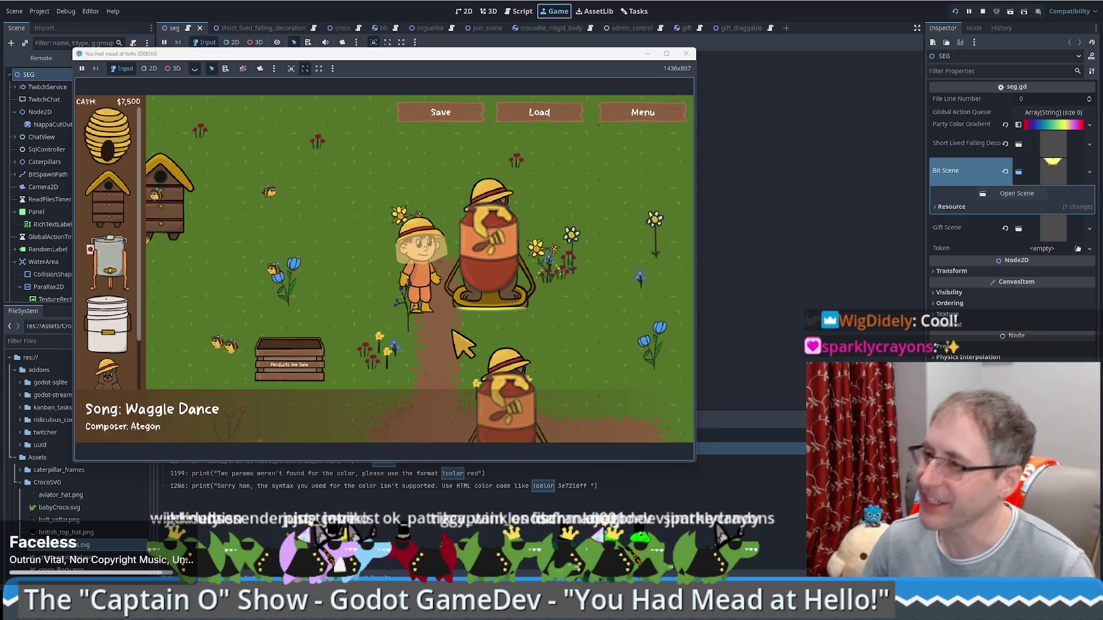
click(444, 262)
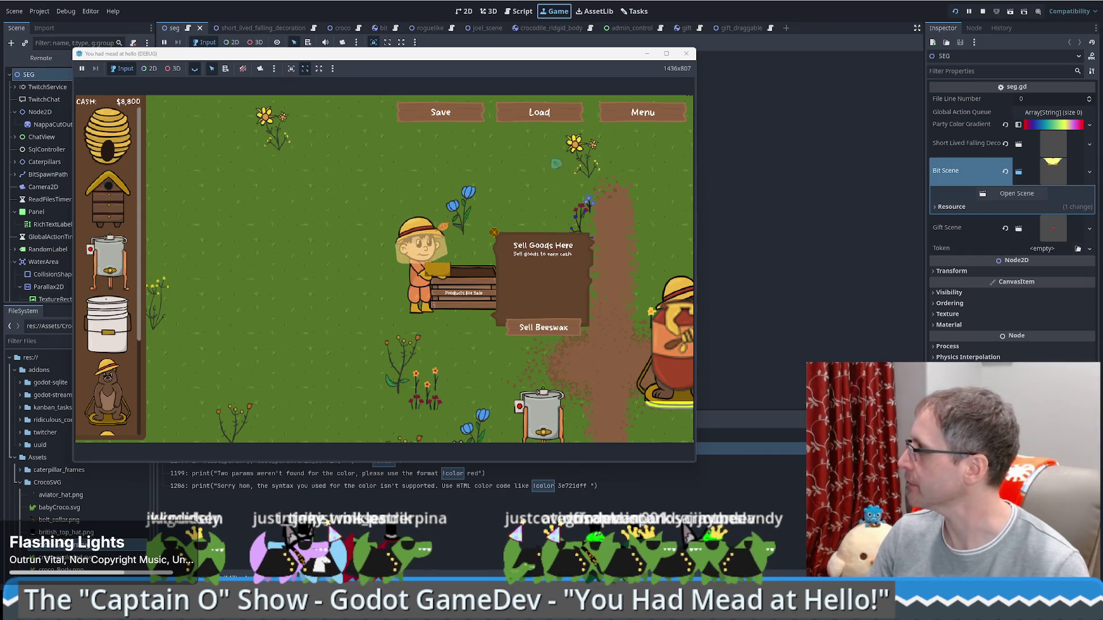
View the enlarged GitHub Tech Tree diagram, then move the browser aside to uncover the game.
mouse_move(1102, 158)
mouse_down()
mouse_move(850, 57)
mouse_move(752, 51)
mouse_move(739, 27)
mouse_up()
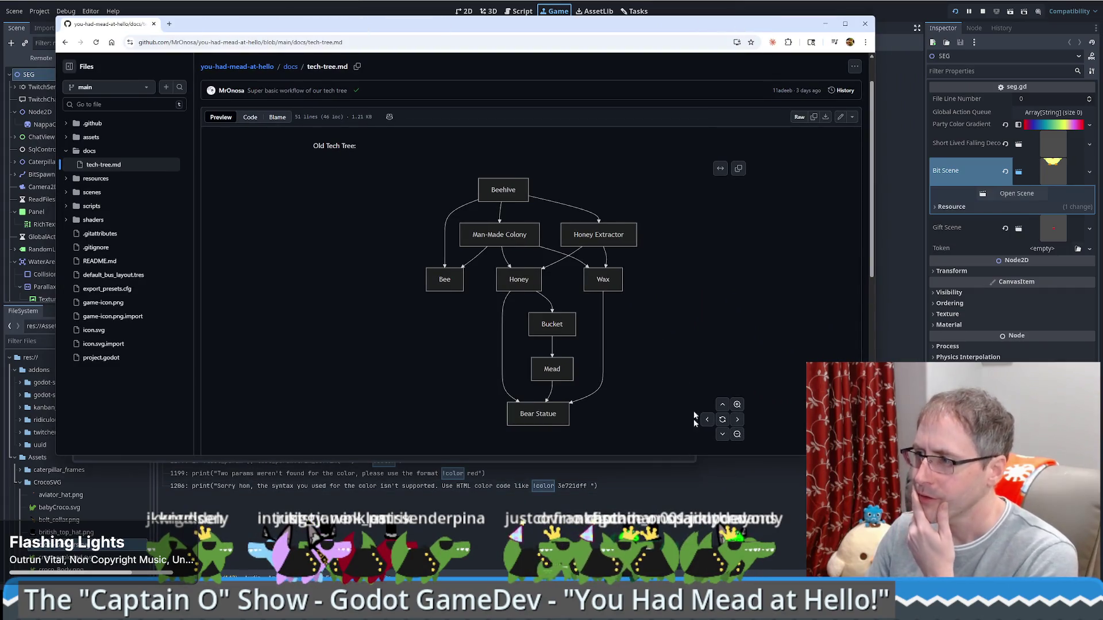
click(739, 407)
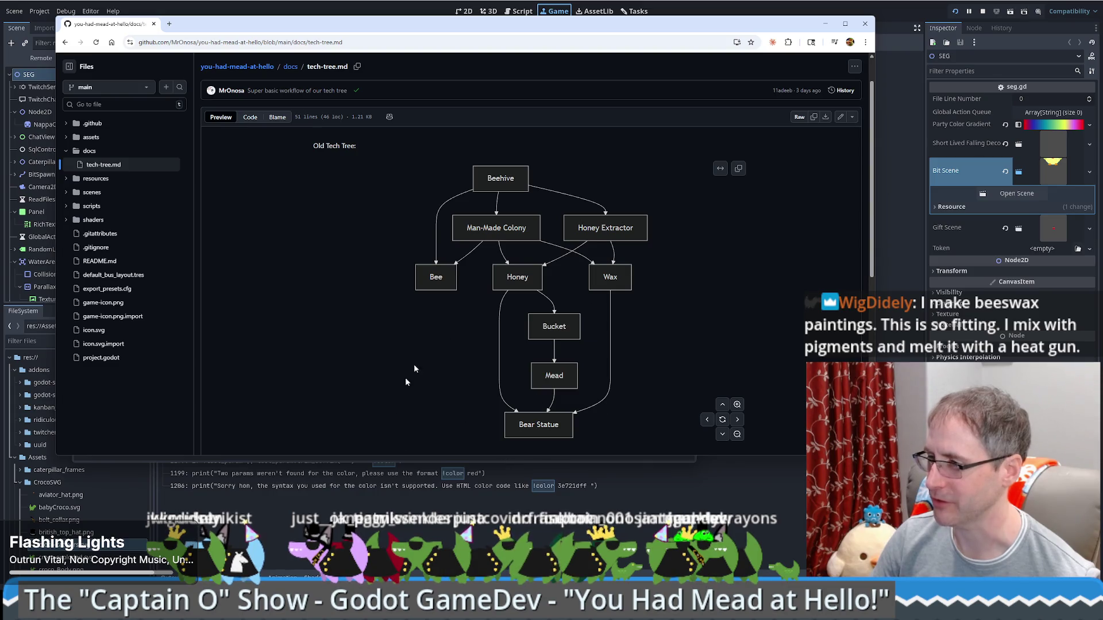
drag(875, 186, 874, 335)
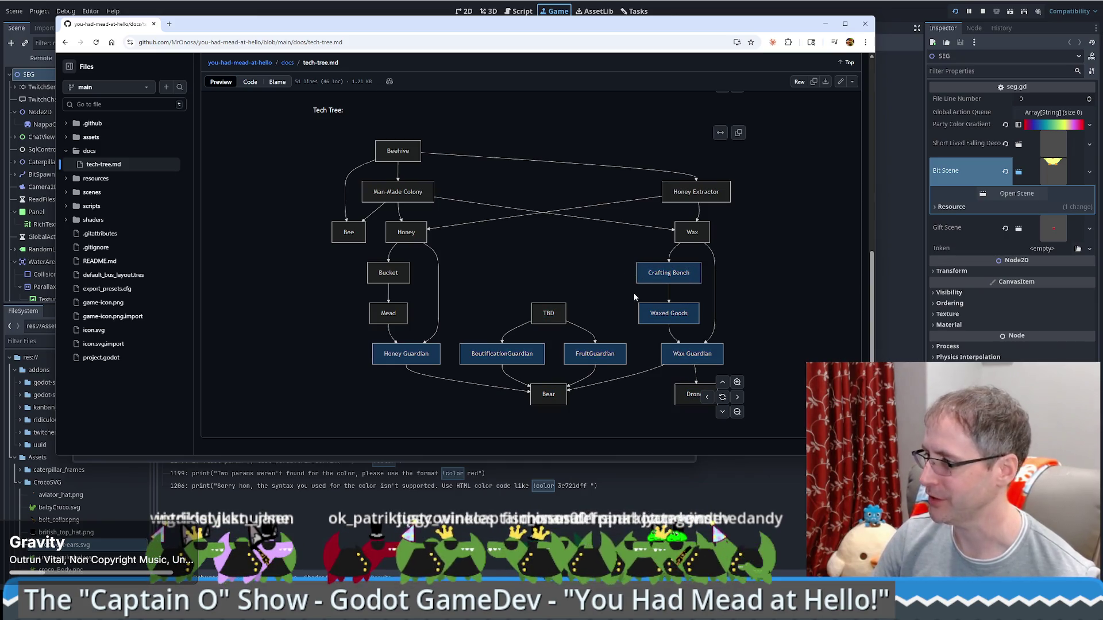
mouse_move(412, 26)
mouse_down()
mouse_move(465, 37)
mouse_move(688, 34)
mouse_move(1102, 76)
mouse_up()
key(alt+Tab)
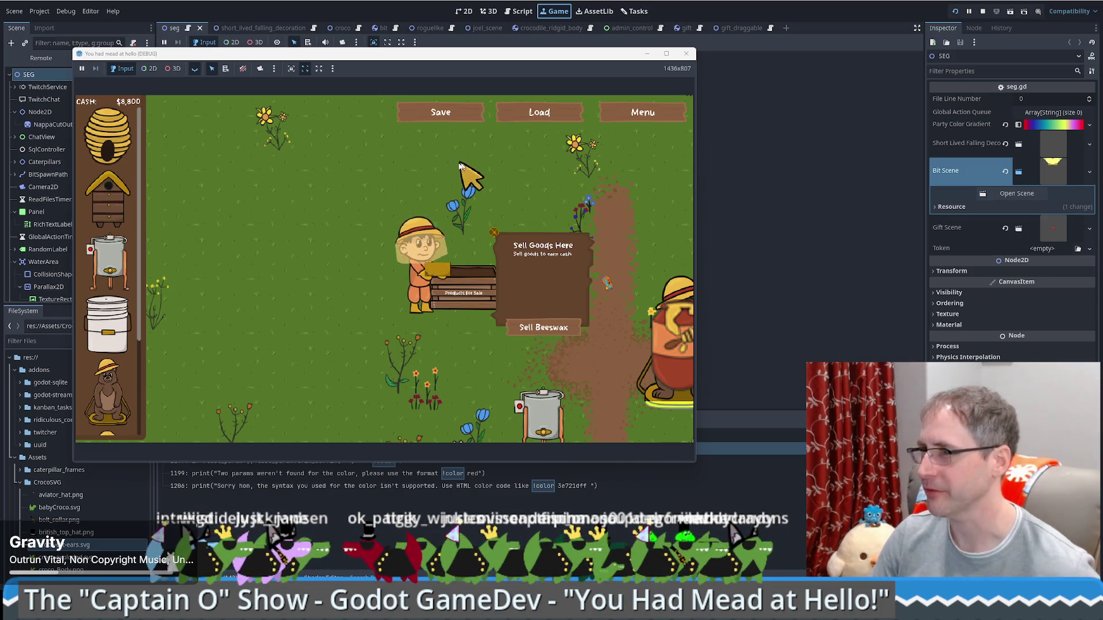
Close the running game window and bring up the Canva roadmap board.
click(680, 57)
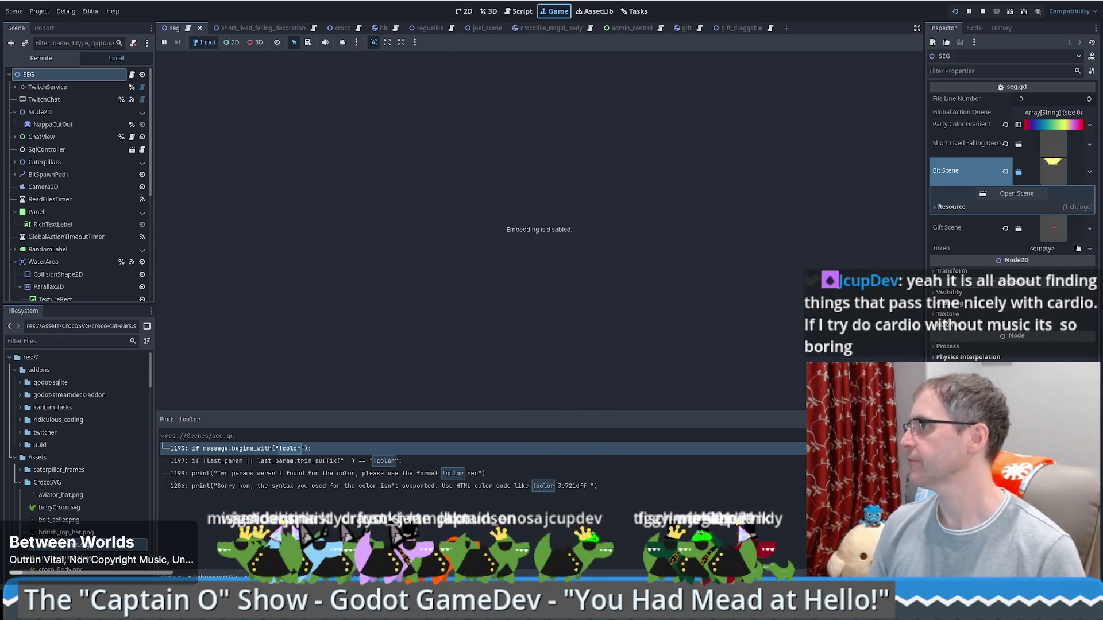
key(alt+Tab)
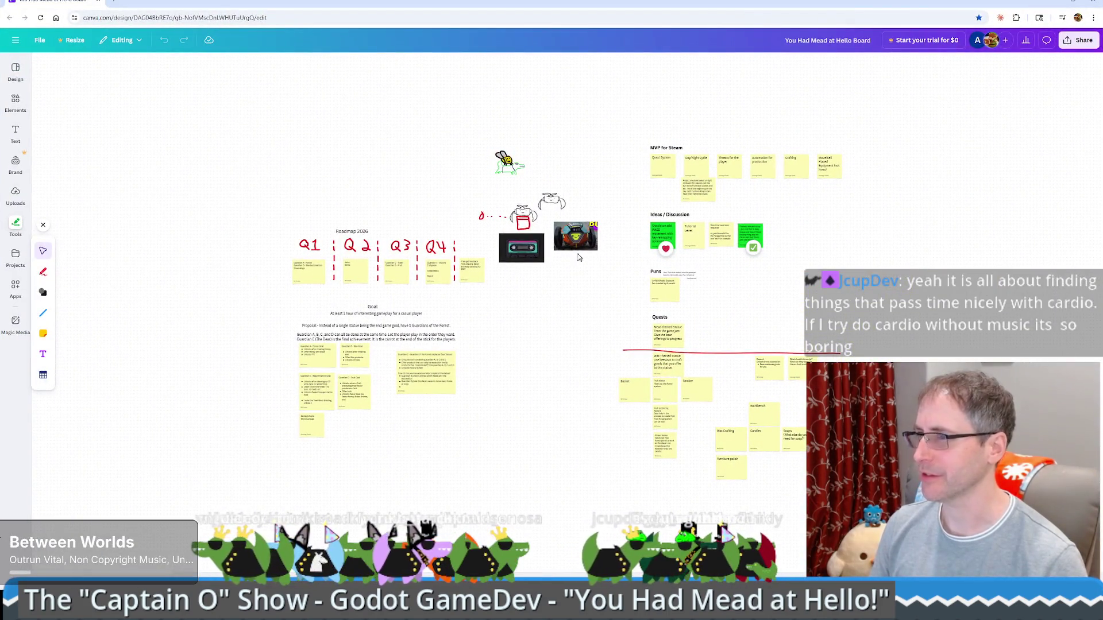
Select the 'at least 1 hour' goal text and the Guardian A honey goal note, then shrink the browser.
scroll(523, 224, up, 10)
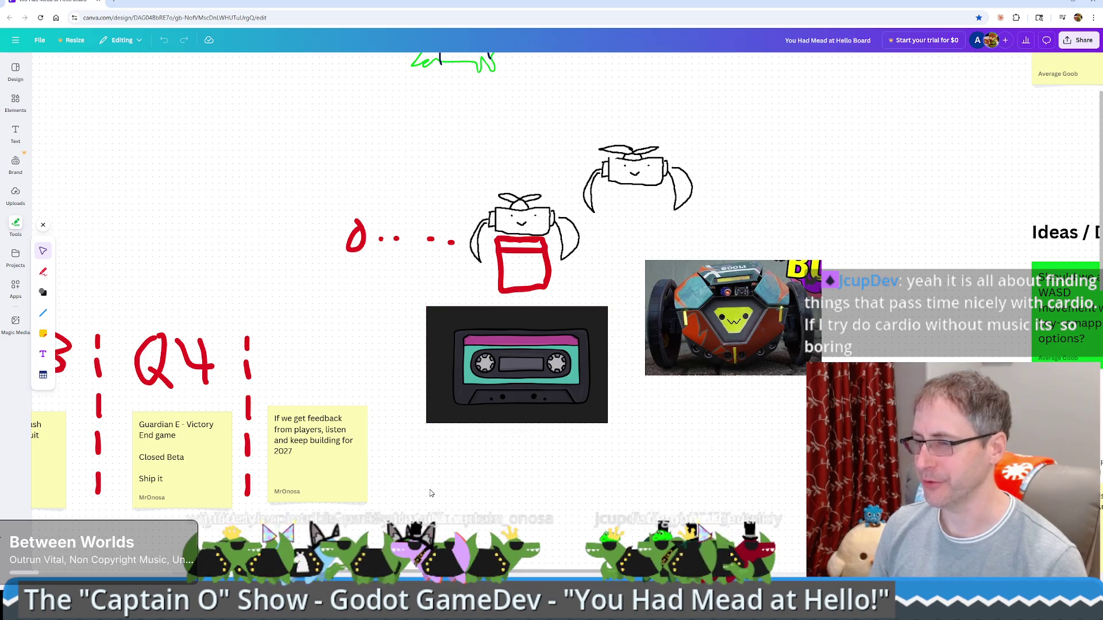
scroll(431, 493, left, 10)
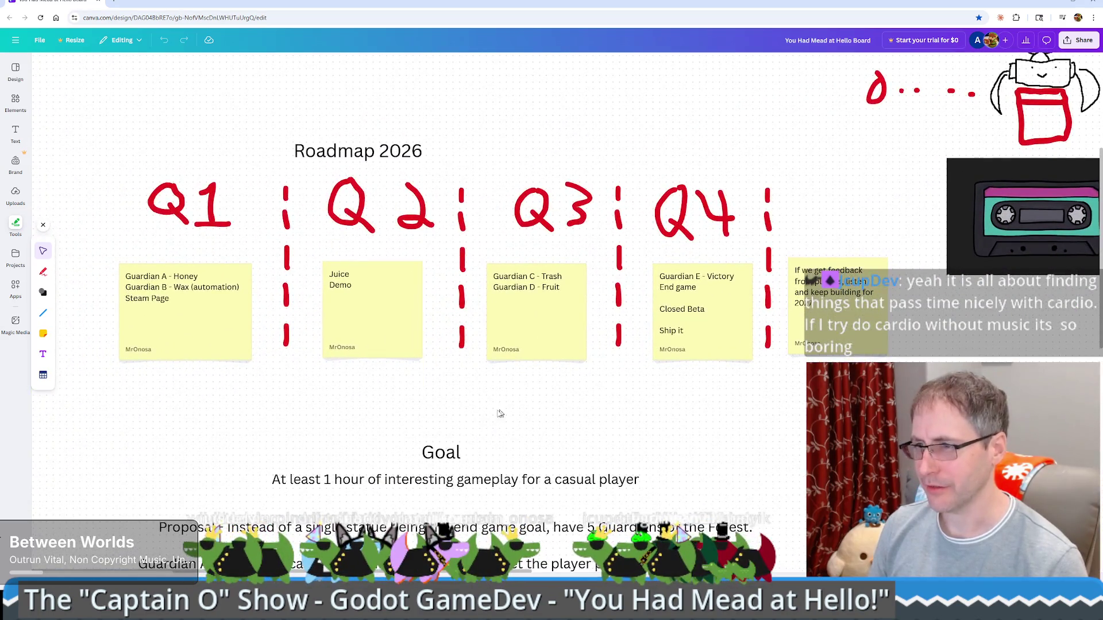
click(500, 480)
scroll(546, 345, down, 6)
scroll(546, 344, left, 3)
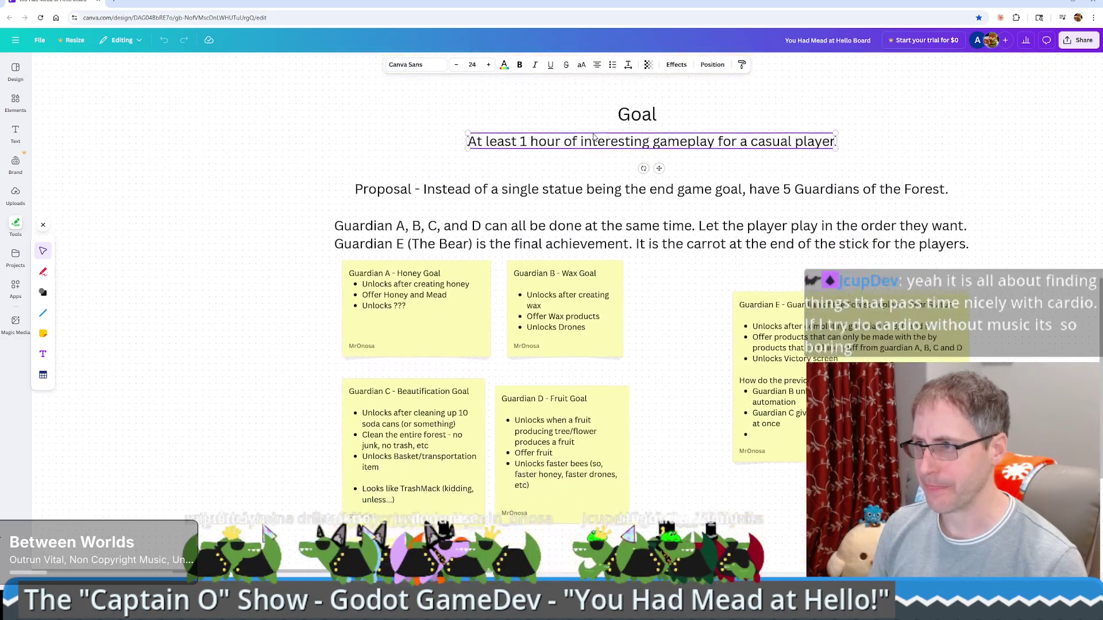
click(414, 309)
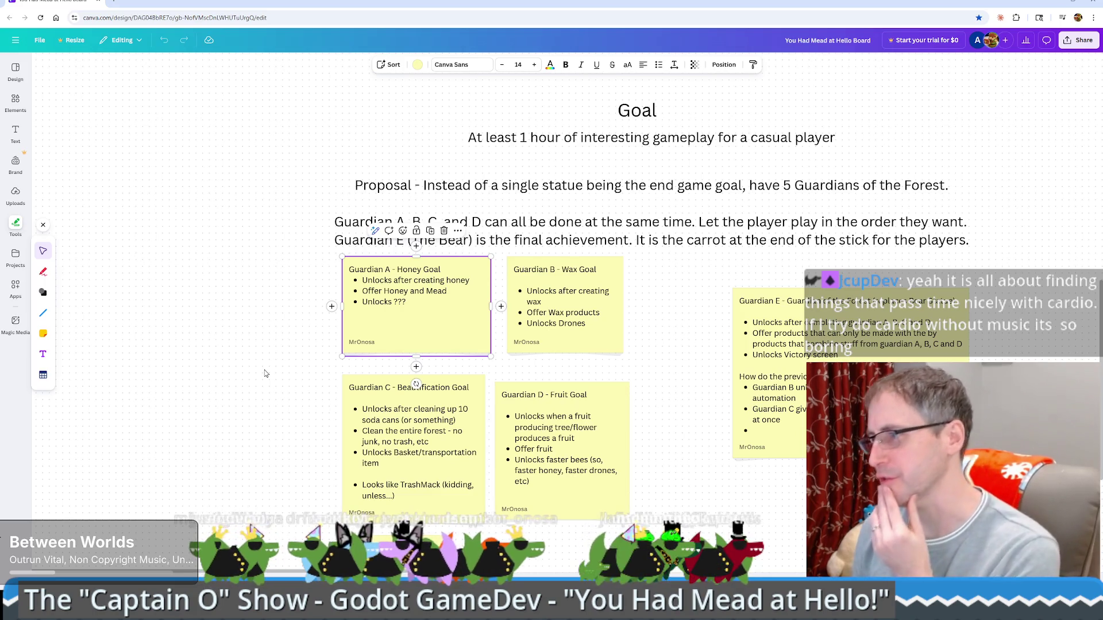
double_click(144, 4)
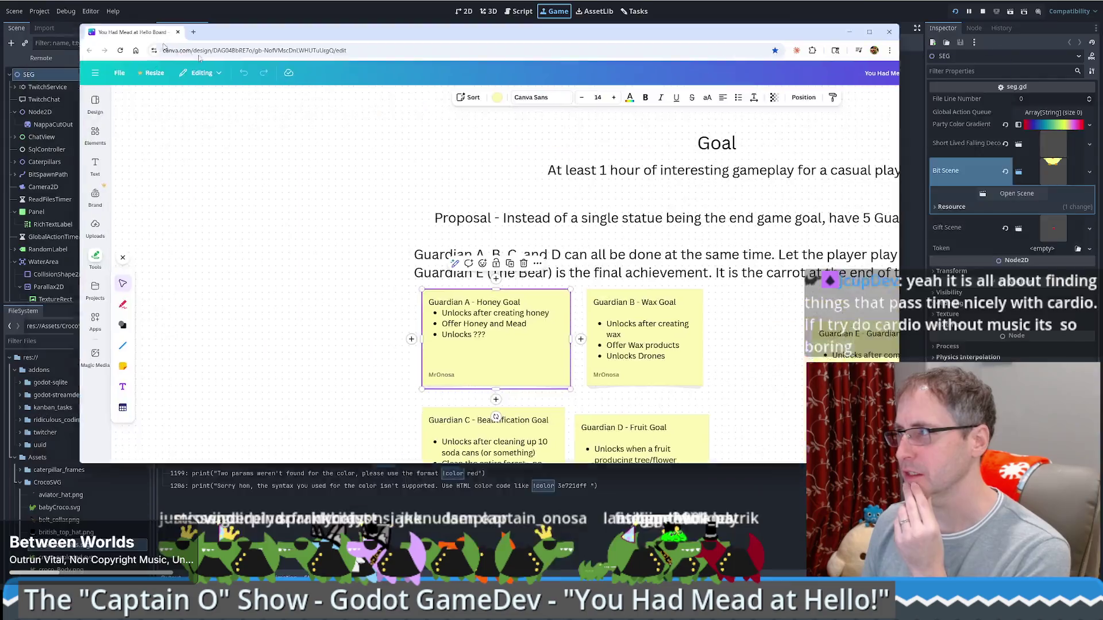
Return to Godot and clear the 'guard' filter so the FileSystem shows every file.
key(alt+Tab)
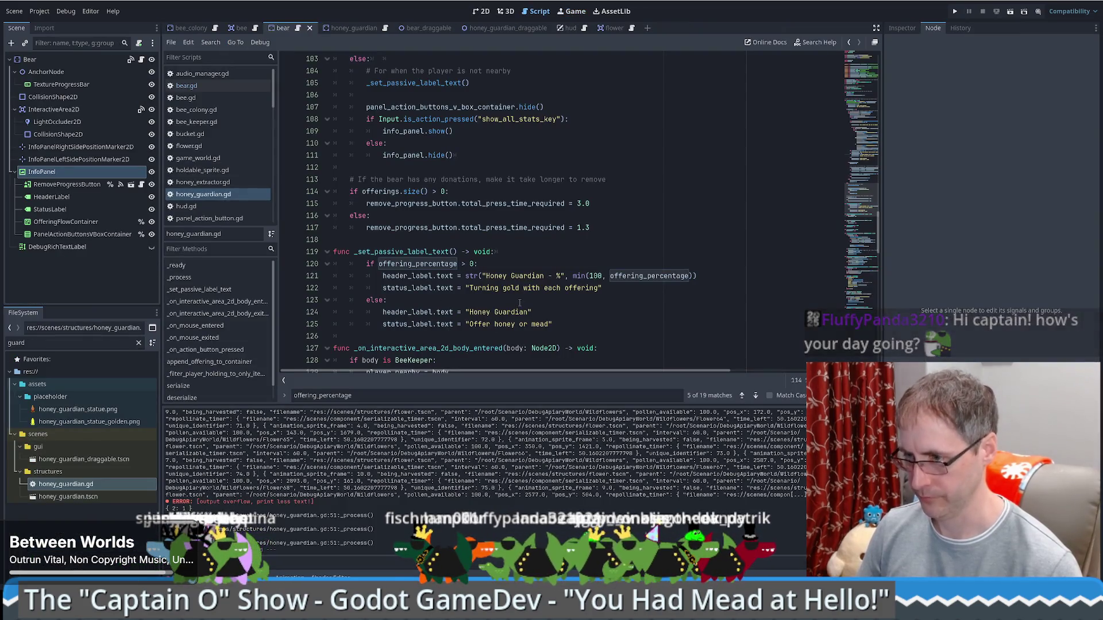
mouse_move(615, 272)
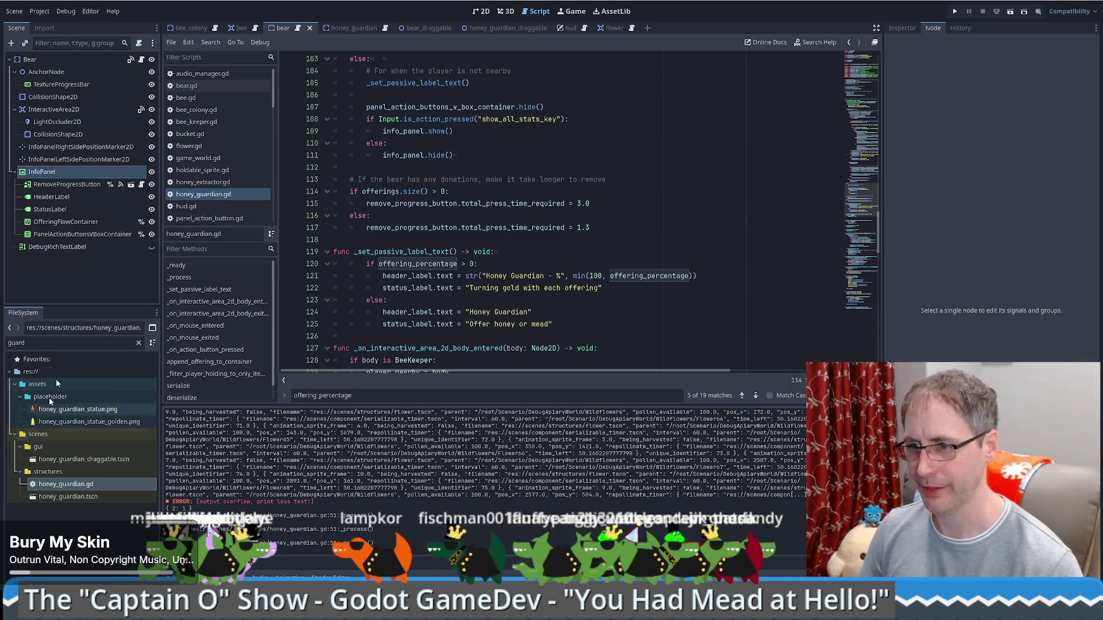
click(139, 343)
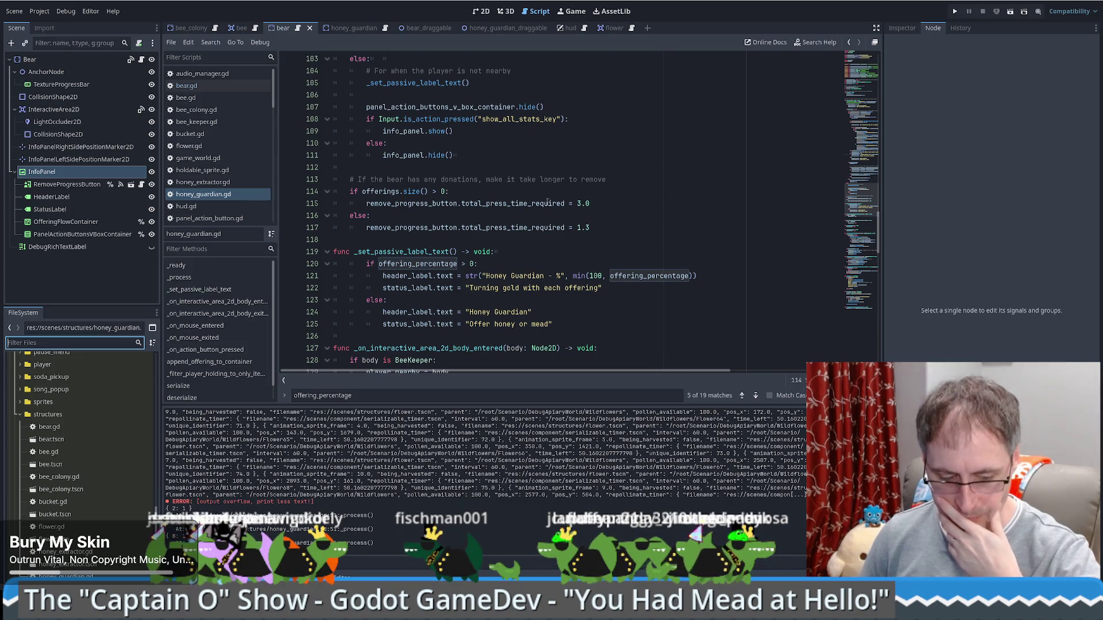
mouse_move(547, 202)
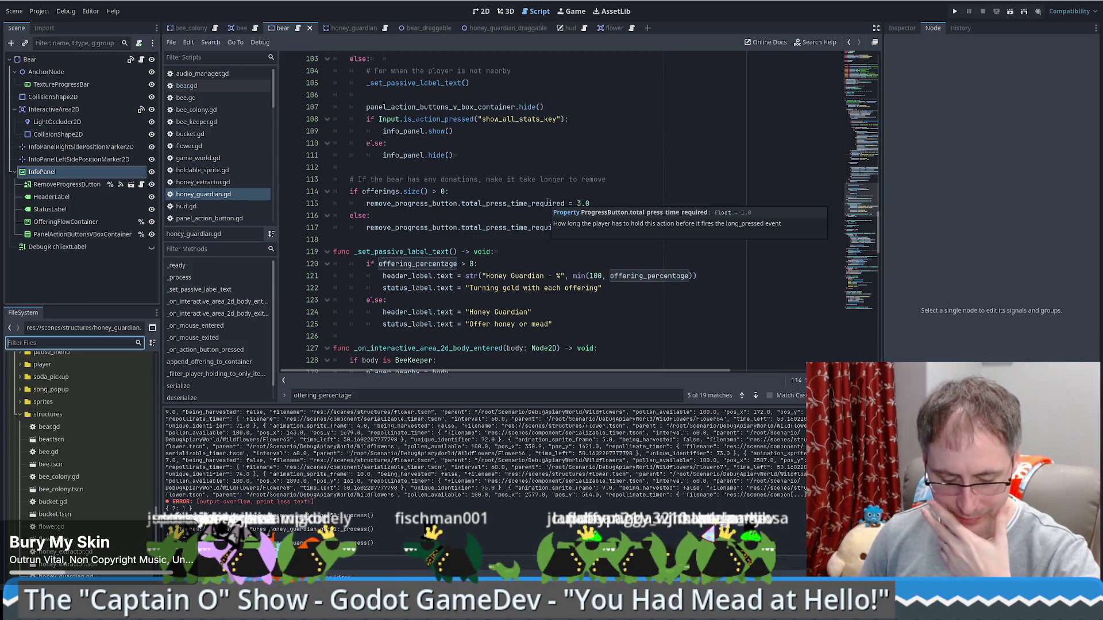
click(548, 203)
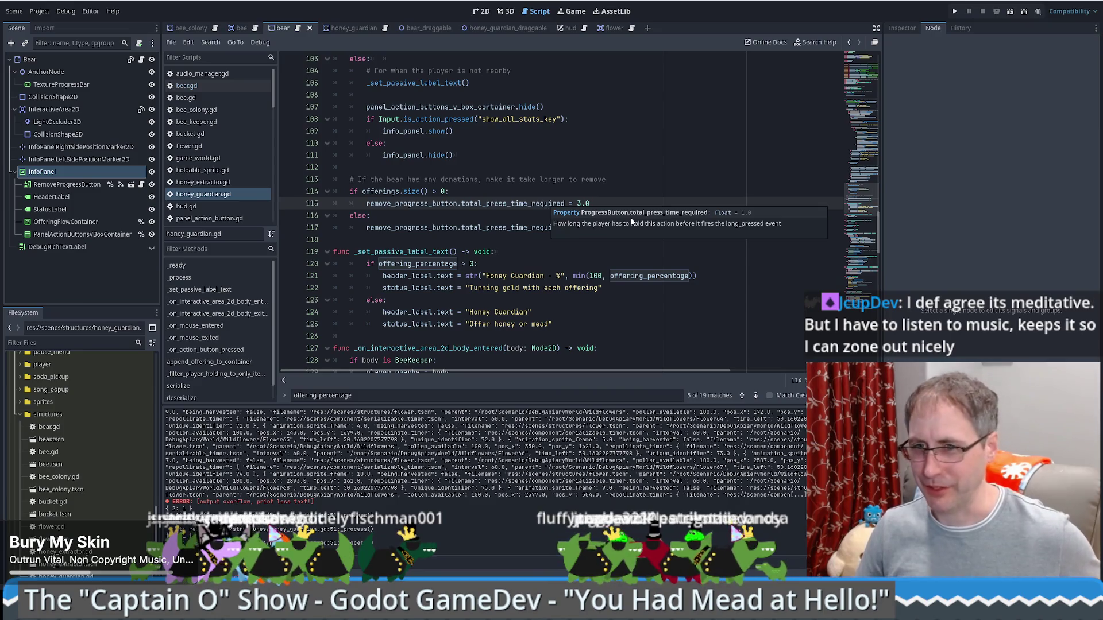
click(557, 241)
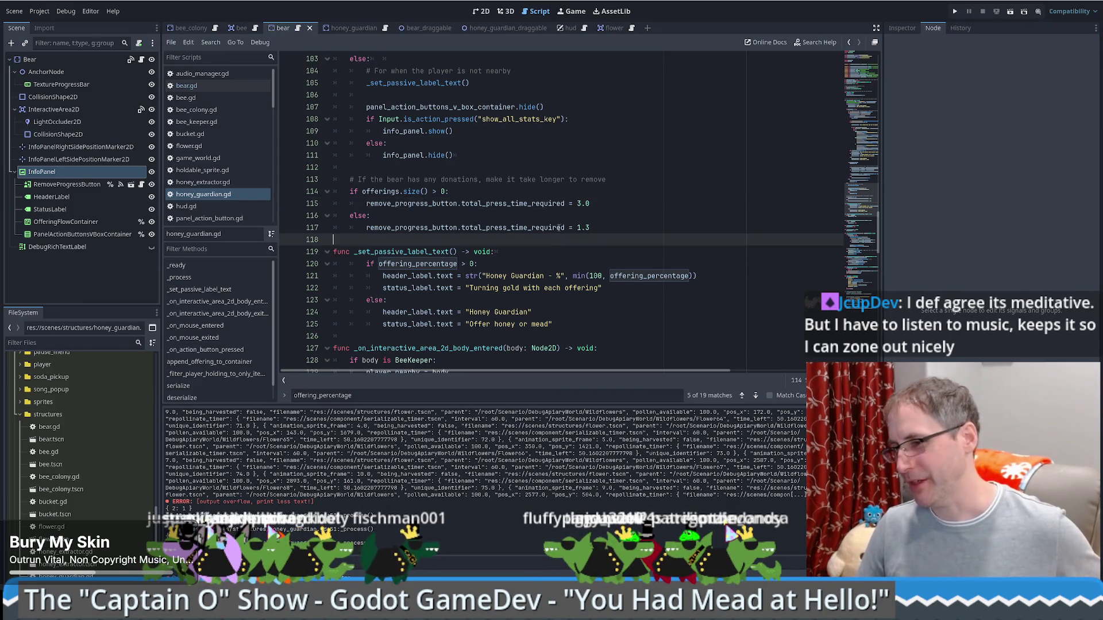
mouse_move(558, 228)
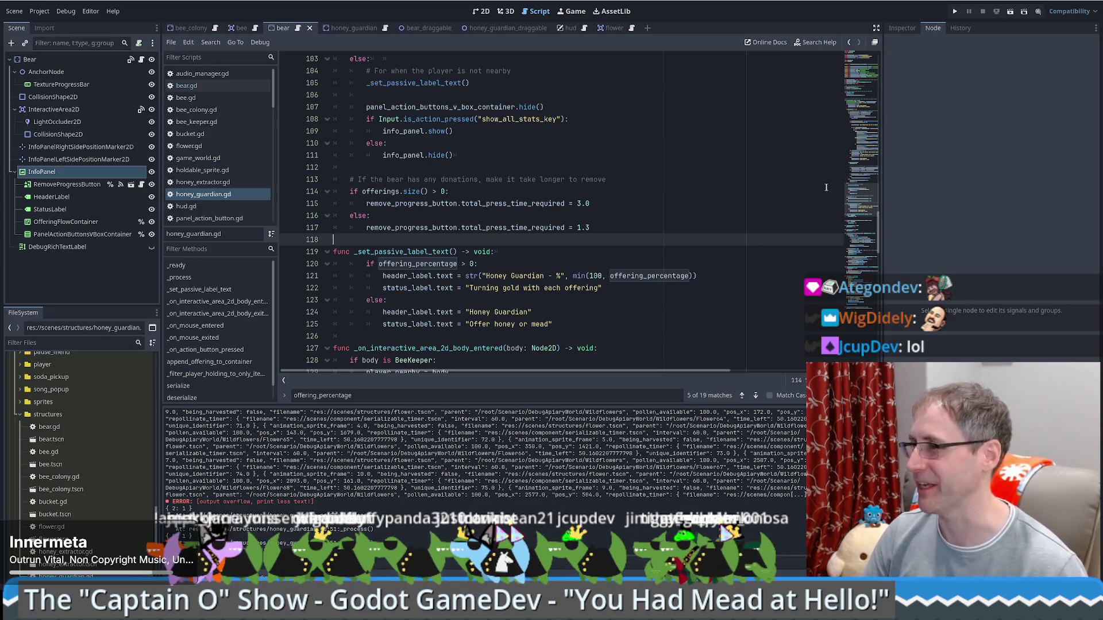
click(462, 167)
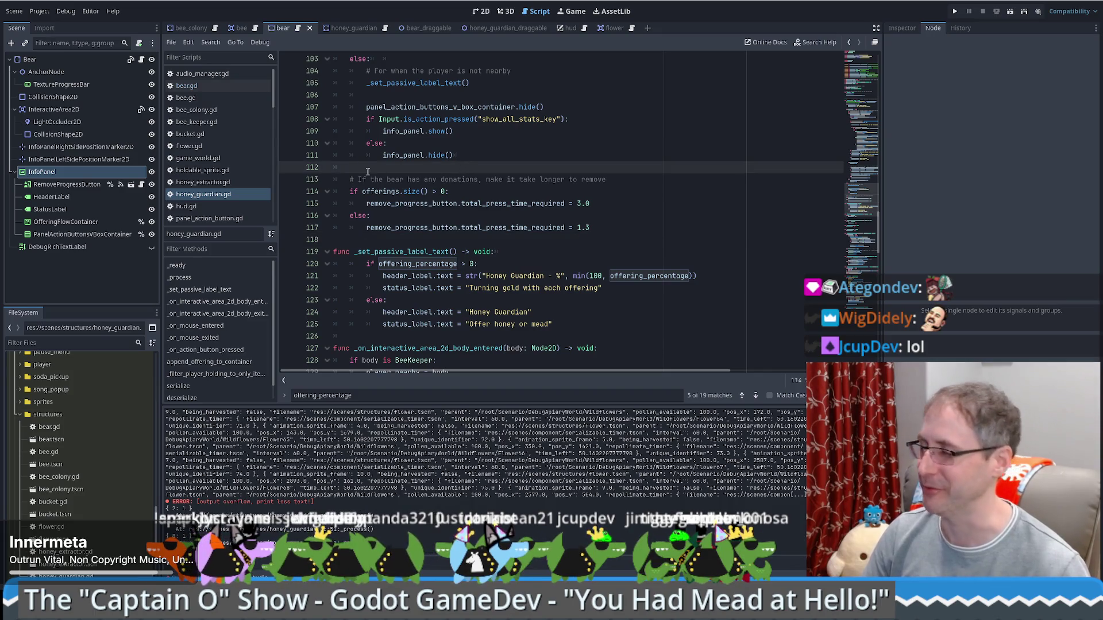
mouse_move(430, 161)
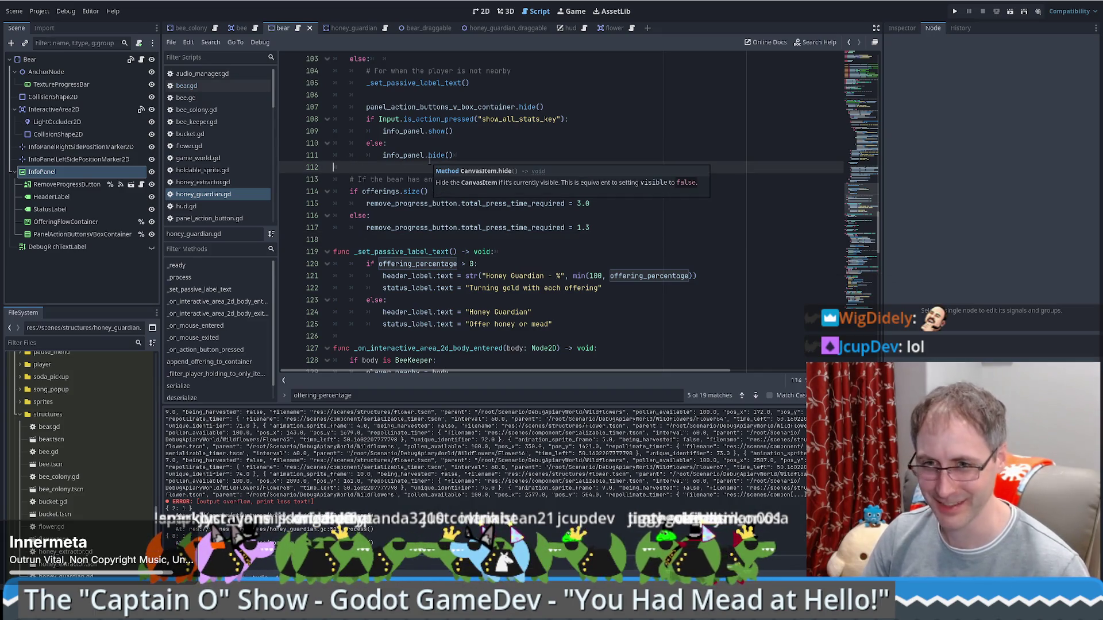
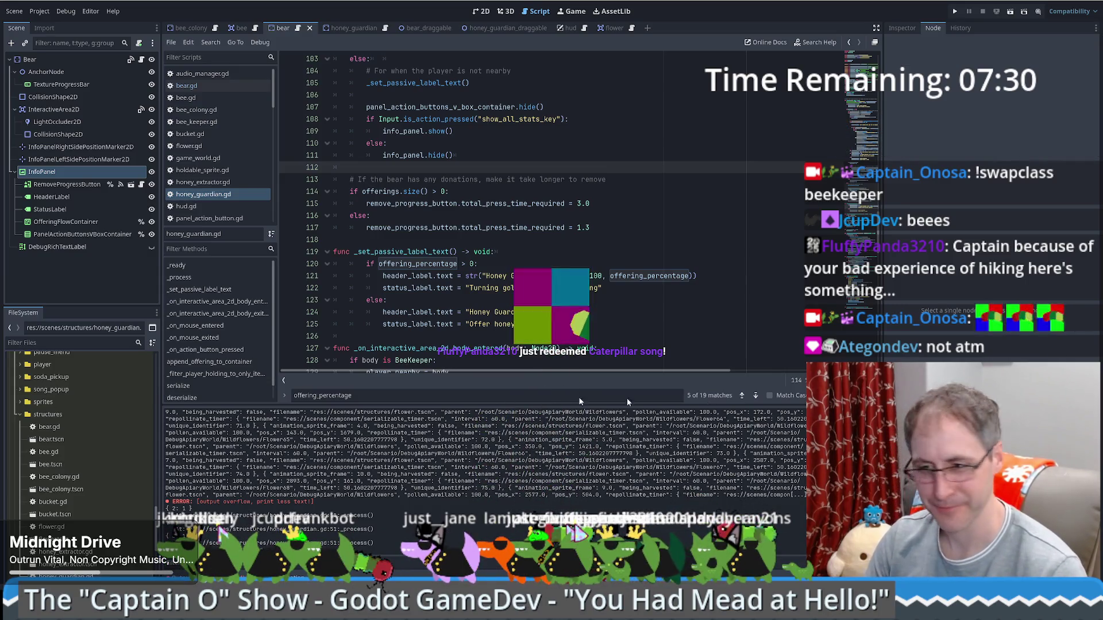
Bring the Firefox window showing the finished Lichess checkmate game in front of the editor.
key(F5)
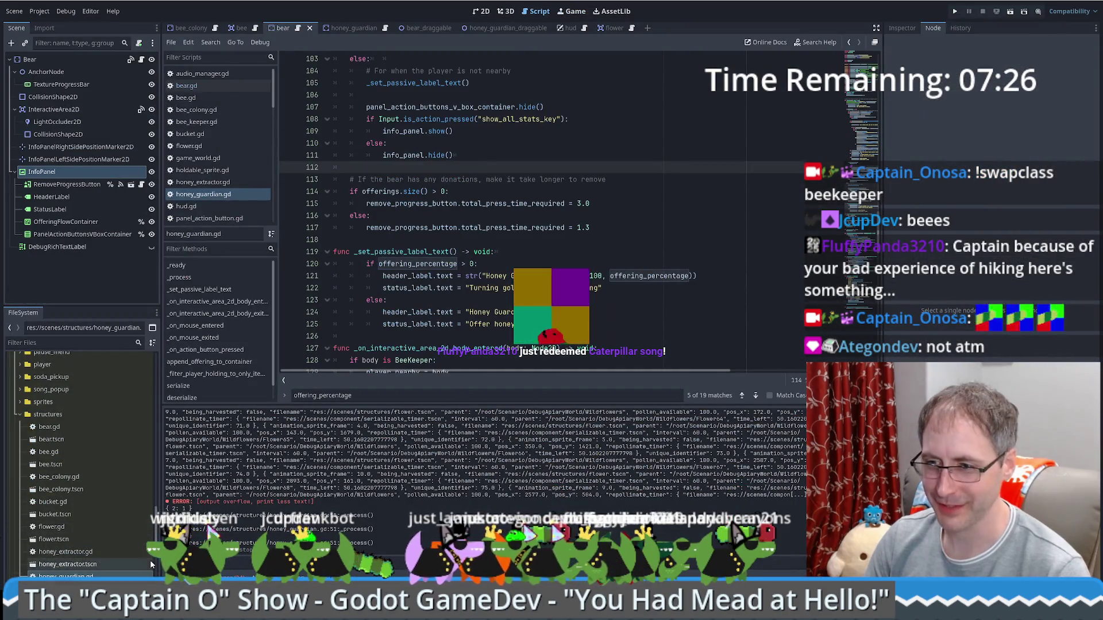
key(alt+Tab)
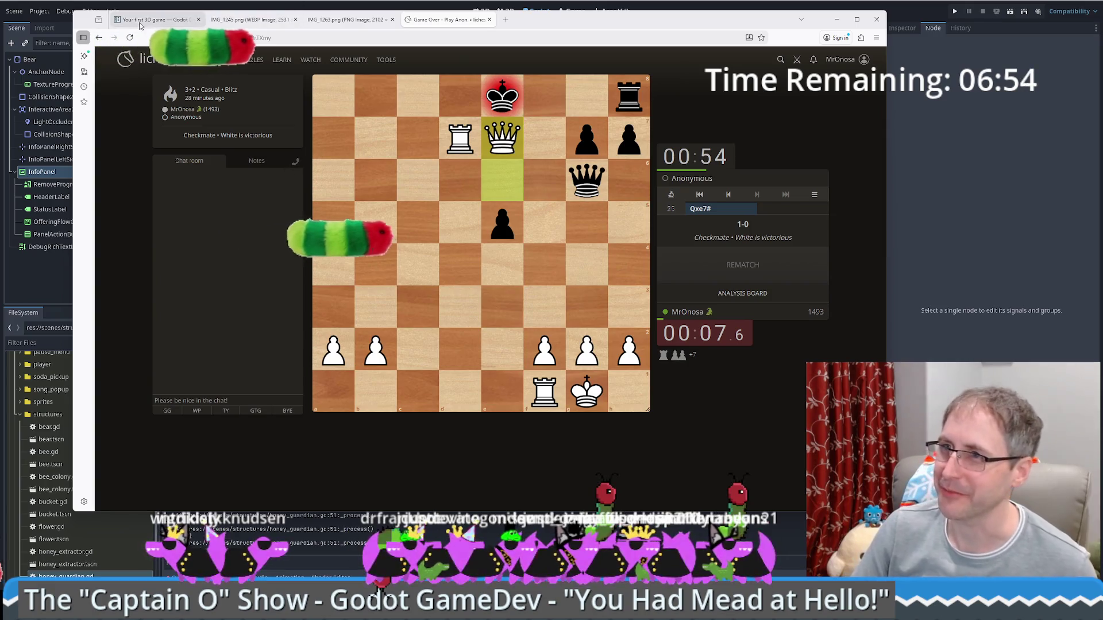
Leave the Lichess tab and return to honey_guardian.gd, placing the cursor at the end of line 117.
key(ctrl+1)
key(alt+Tab)
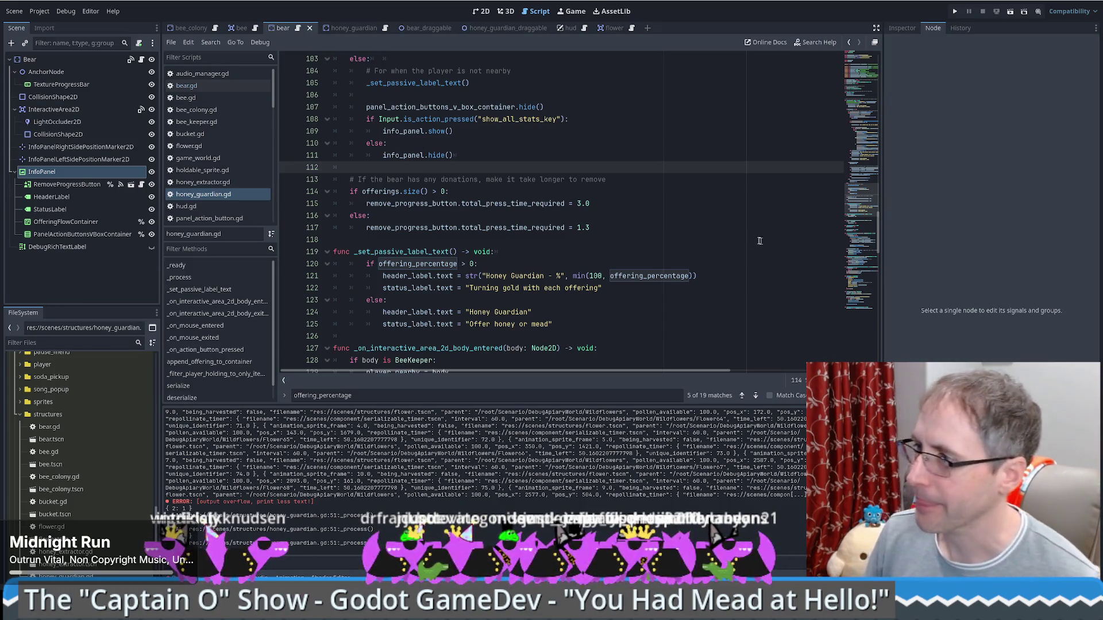
click(663, 228)
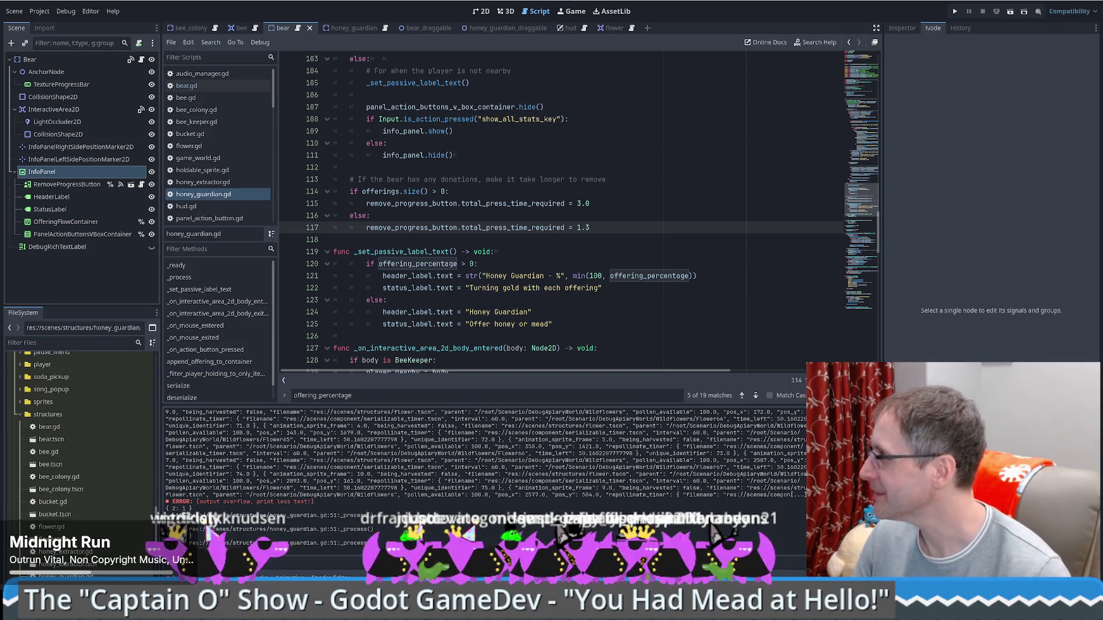
mouse_move(1102, 167)
mouse_down()
mouse_move(912, 163)
mouse_move(390, 85)
mouse_move(1102, 163)
mouse_up()
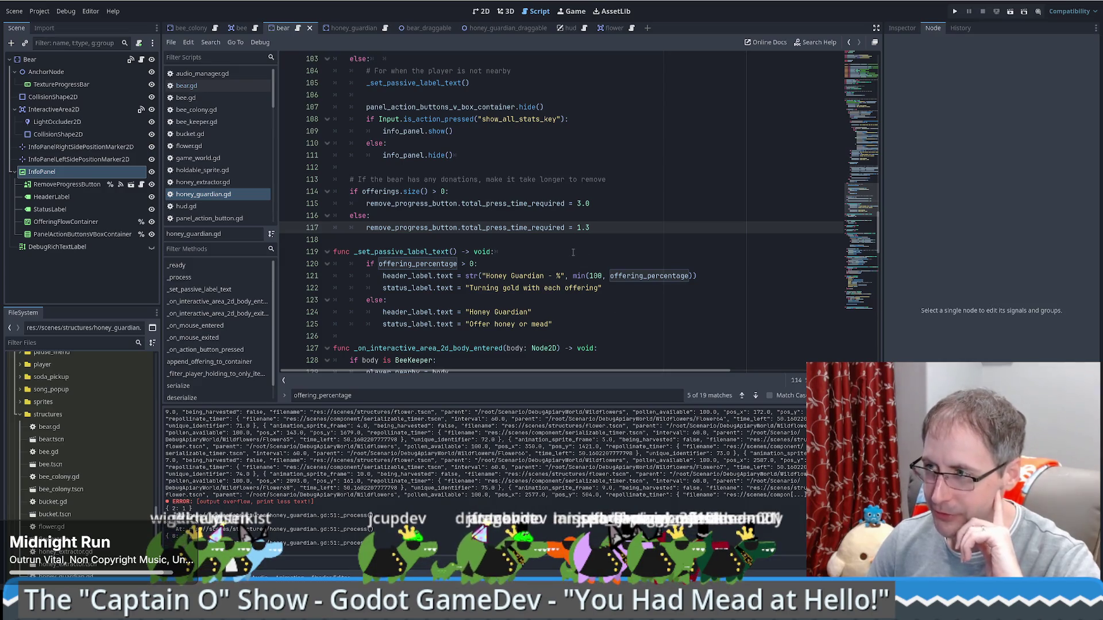
scroll(644, 219, up, 7)
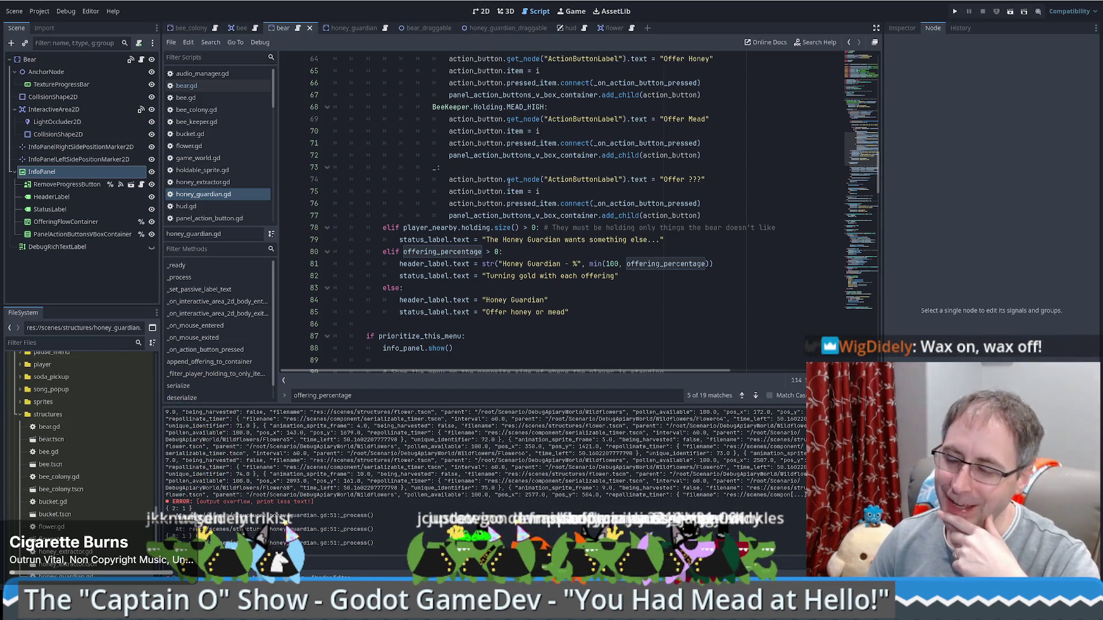
Dismiss the get_node documentation popup and switch to the honey_guardian scene.
mouse_move(509, 182)
click(445, 289)
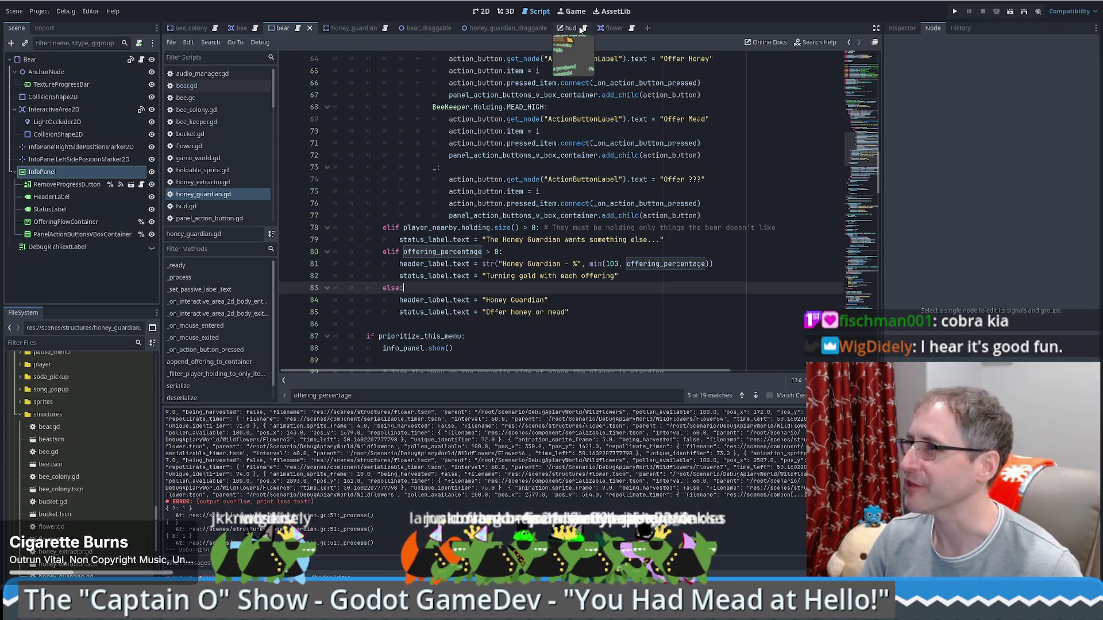
mouse_move(513, 29)
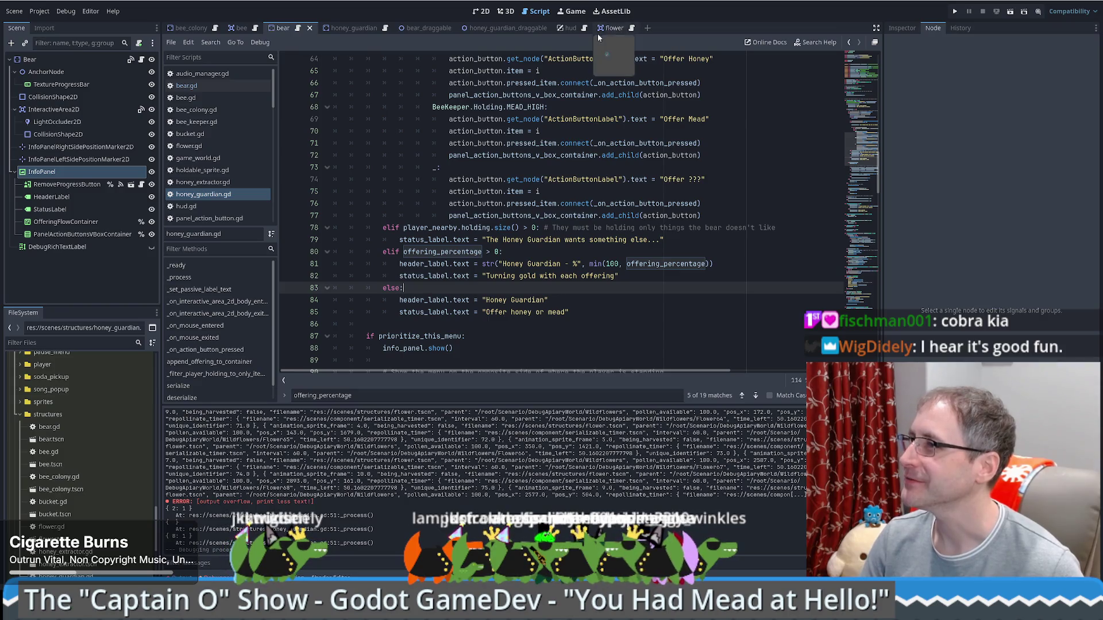
click(363, 29)
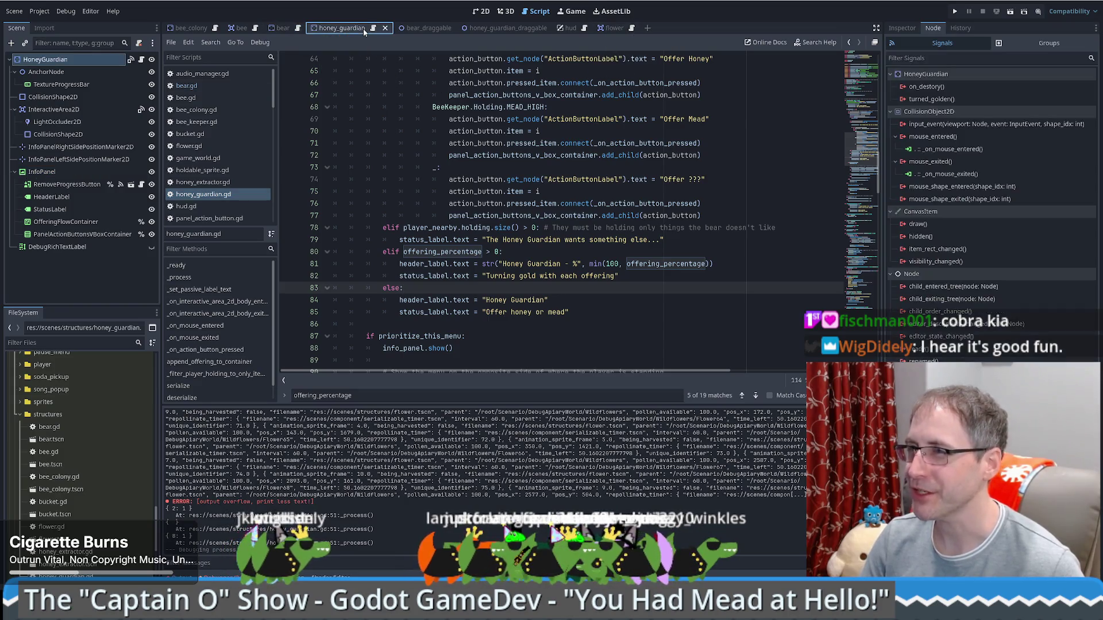
In 2D view, cycle through the bear, bee, bee_colony and bear_draggable scenes, then open honey_extractor.tscn.
click(481, 11)
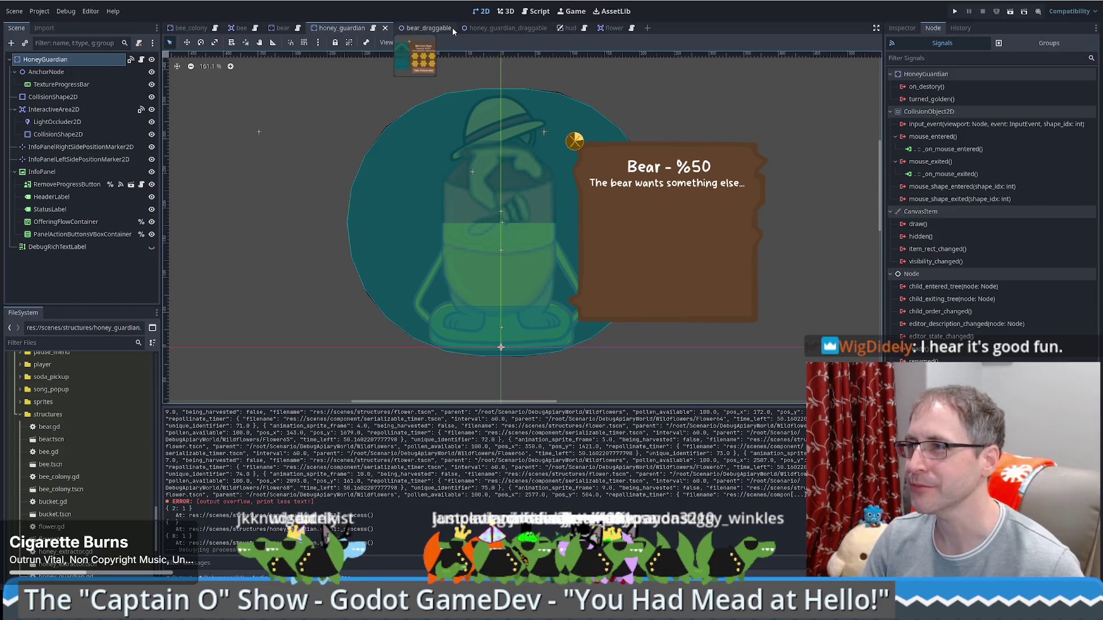
click(283, 27)
click(242, 28)
click(193, 28)
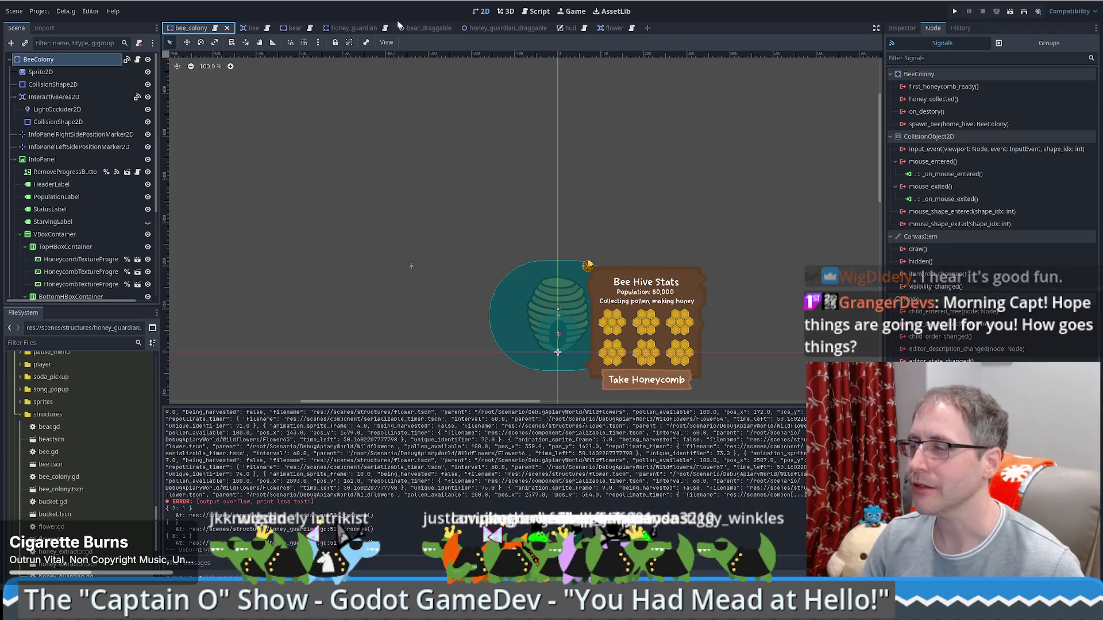
click(424, 29)
scroll(63, 482, down, 2)
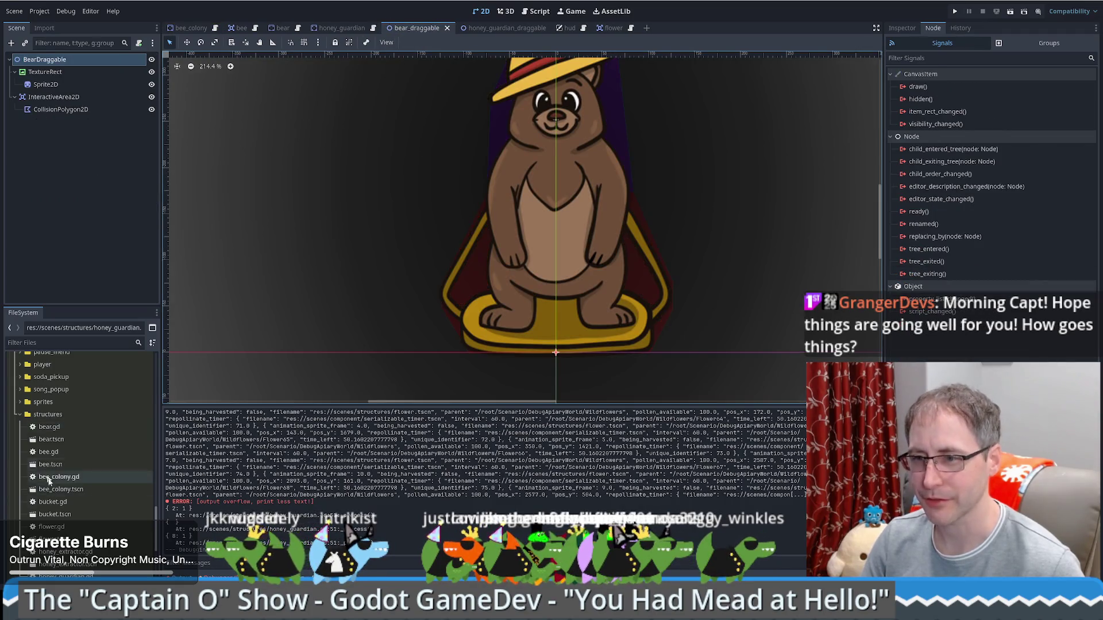
double_click(66, 535)
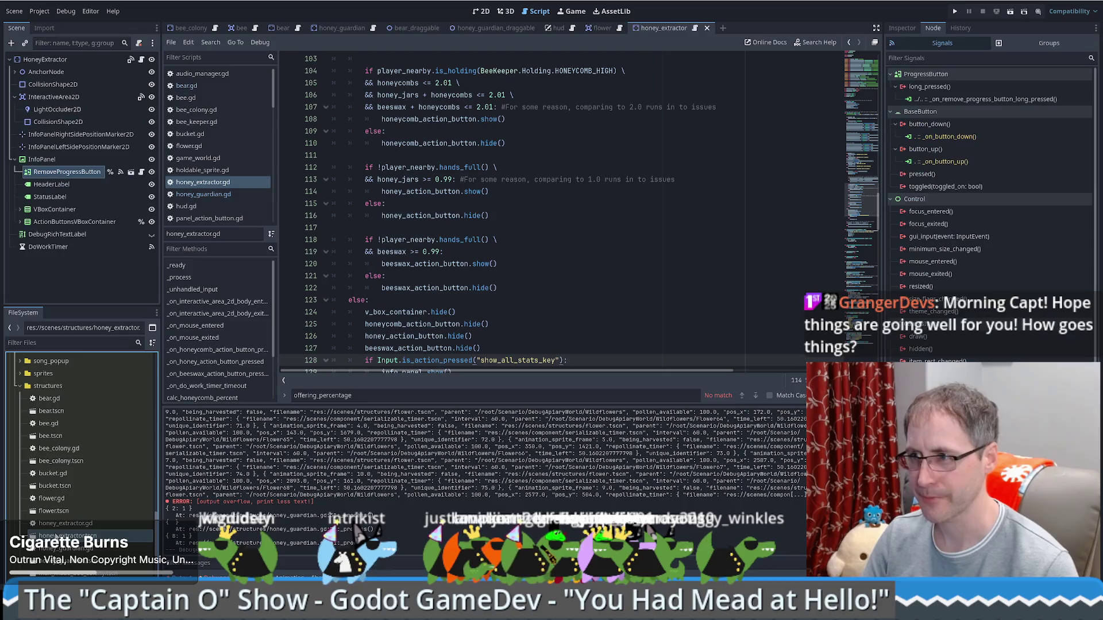